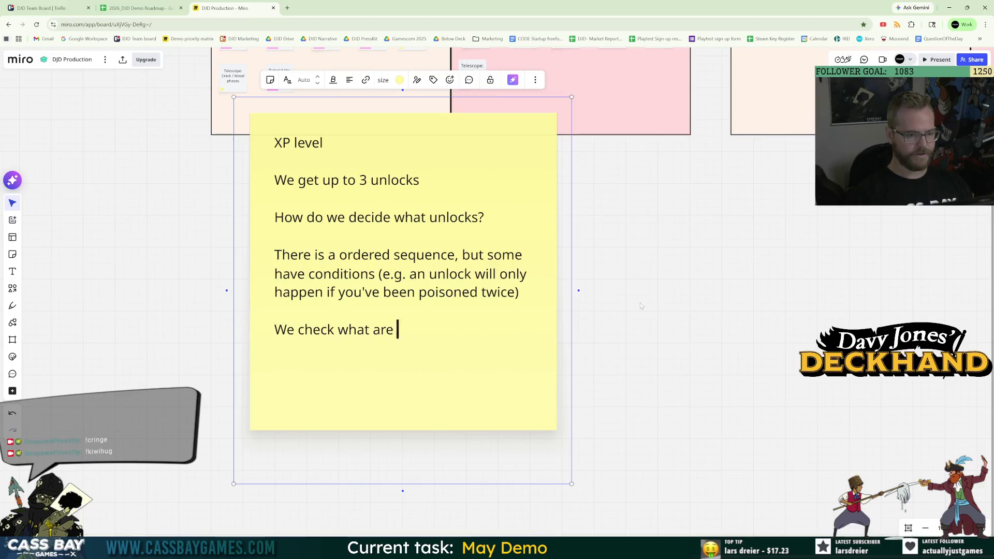
Write that unlocks follow XP progress, each unlock being an advancement of your xp level.
{"action": "type", "text": "id unlocks."}
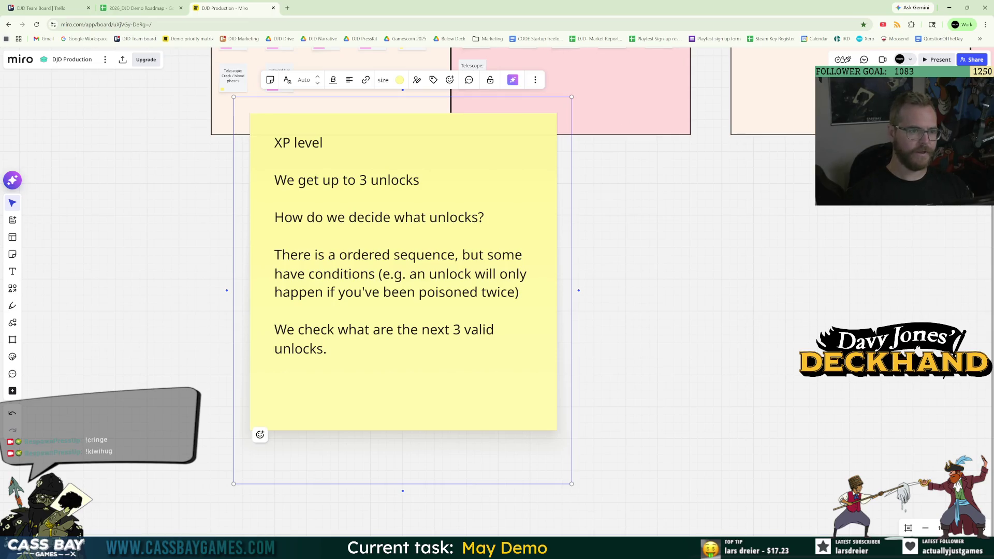
{"action": "type", "text": ". How do we d"}
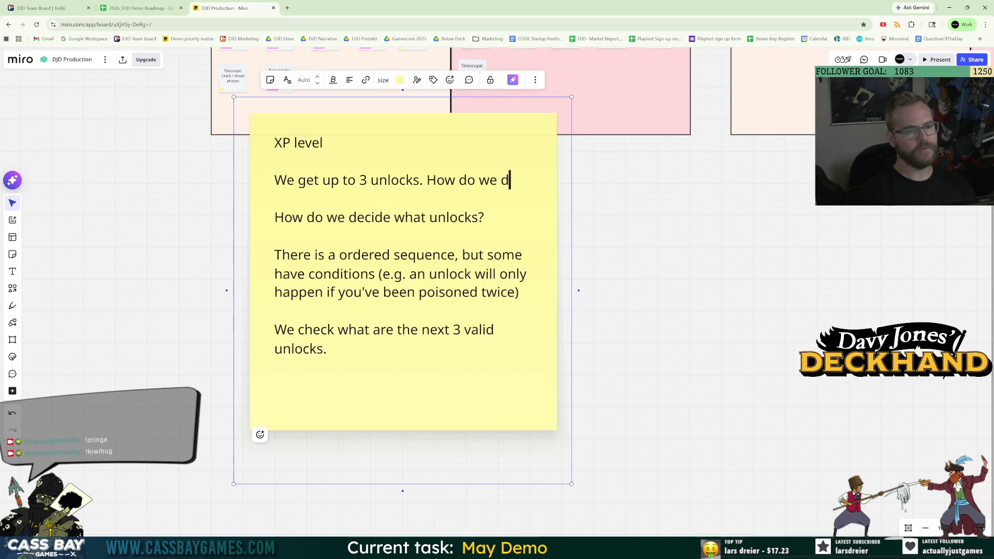
{"action": "type", "text": "ecide how many?"}
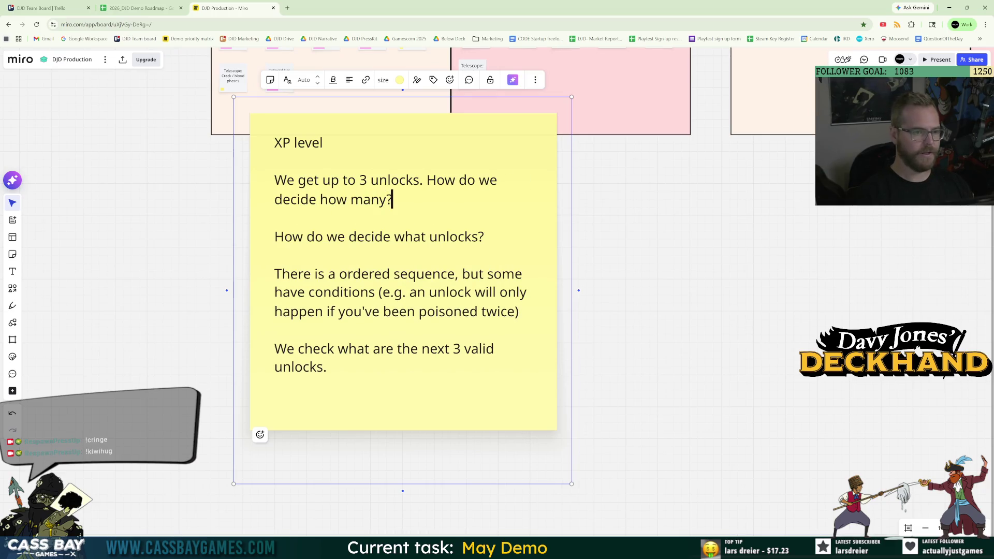
{"action": "key", "text": "Return"}
{"action": "key", "text": "Return"}
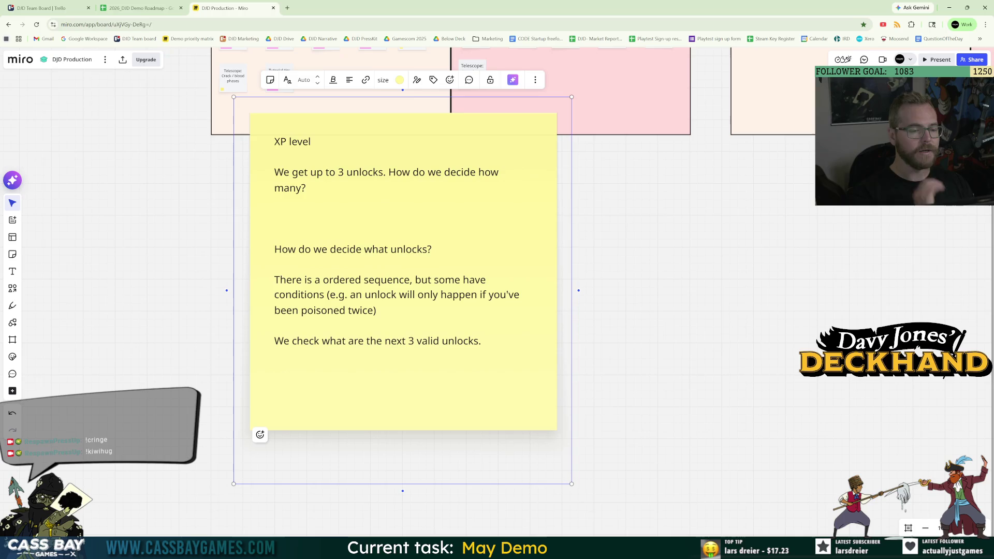
{"action": "type", "text": "XP progress"}
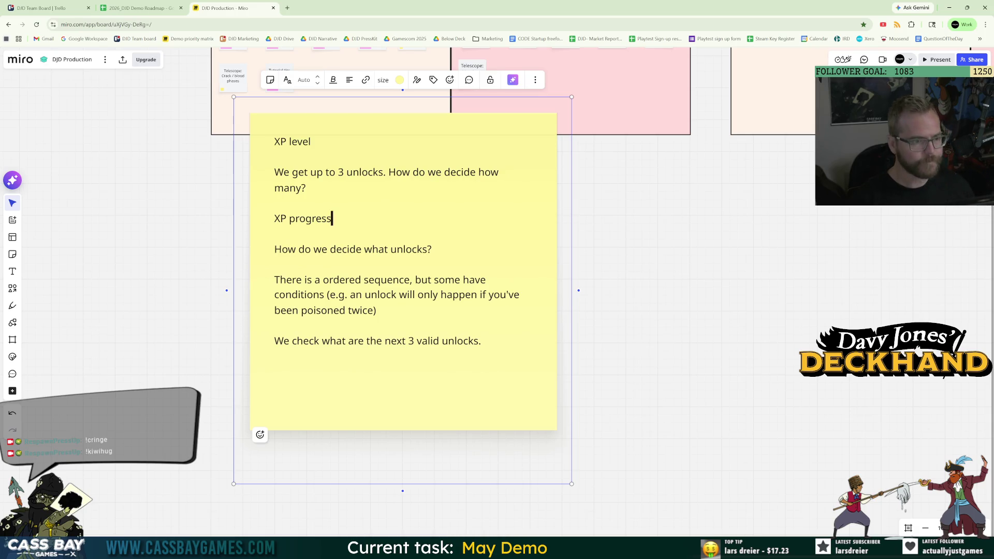
{"action": "key", "text": "BackSpace"}
{"action": "key", "text": "BackSpace"}
{"action": "key", "text": "BackSpace"}
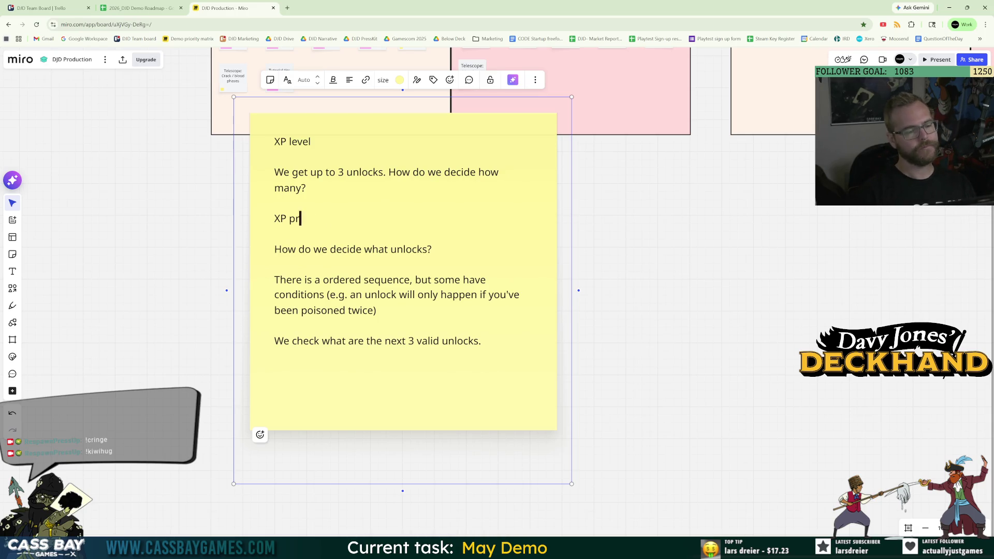
{"action": "key", "text": "BackSpace"}
{"action": "key", "text": "Return"}
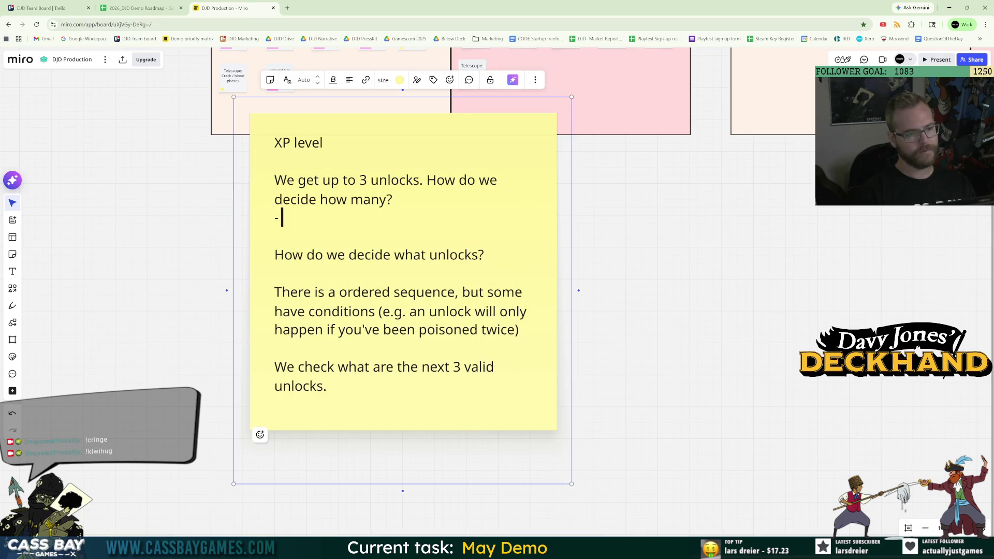
{"action": "type", "text": "= XP"}
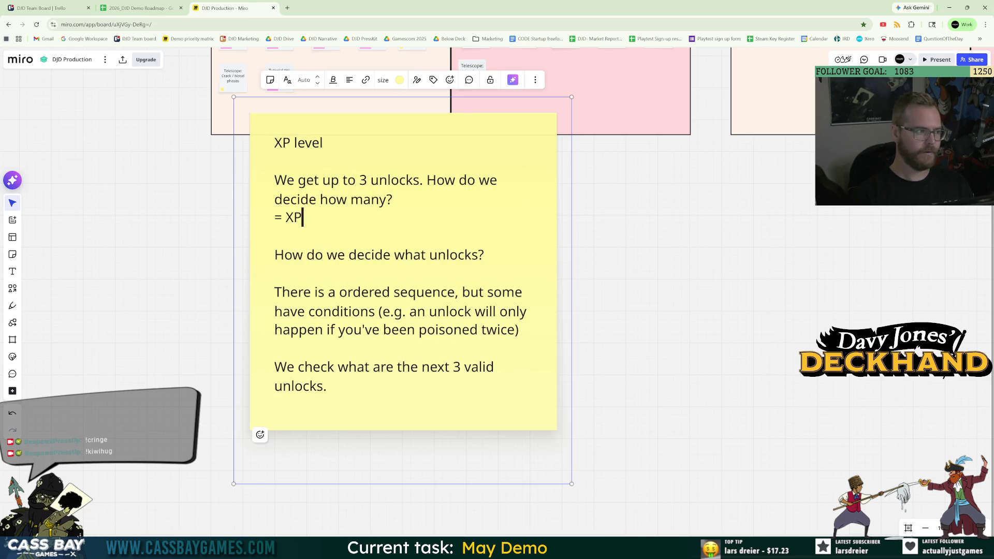
{"action": "type", "text": " progress  How do we"}
{"action": "key", "text": "BackSpace"}
{"action": "key", "text": "BackSpace"}
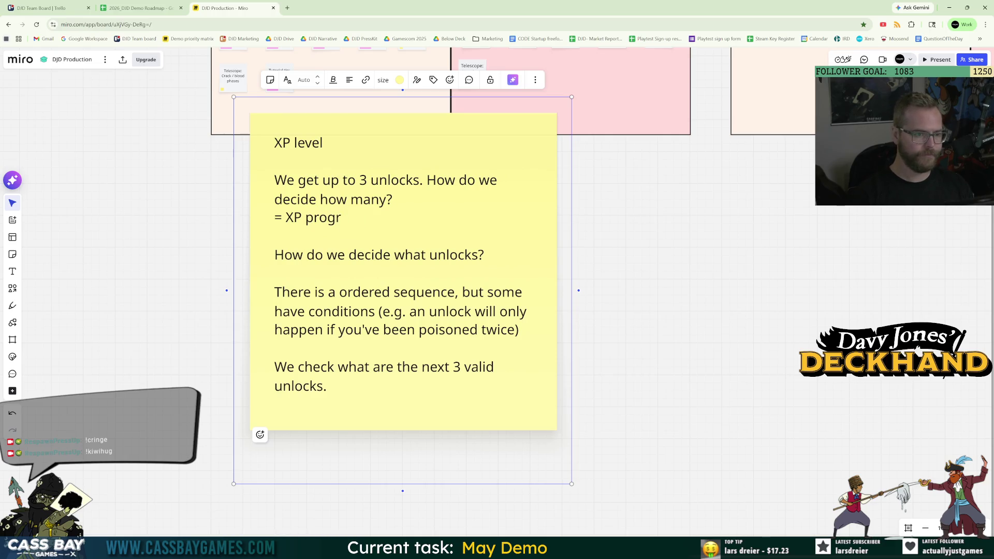
{"action": "type", "text": "ess"}
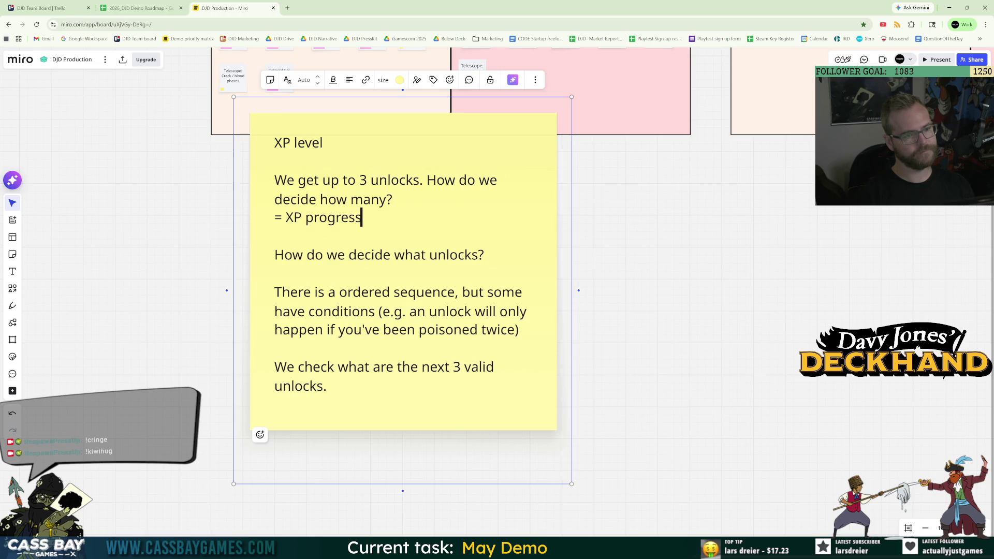
{"action": "type", "text": ", must"}
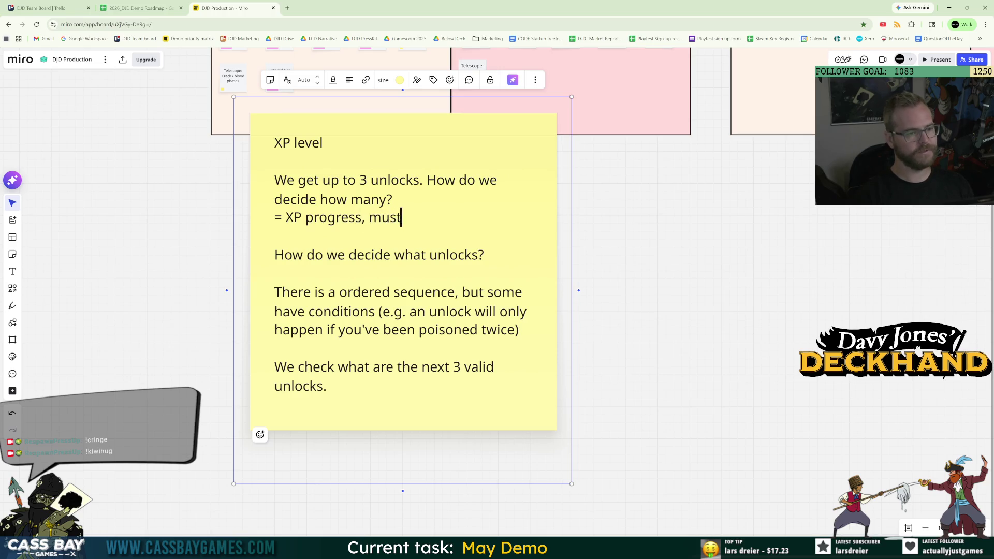
{"action": "key", "text": "BackSpace"}
{"action": "key", "text": "BackSpace"}
{"action": "key", "text": "BackSpace"}
{"action": "key", "text": "BackSpace"}
{"action": "type", "text": "eac"}
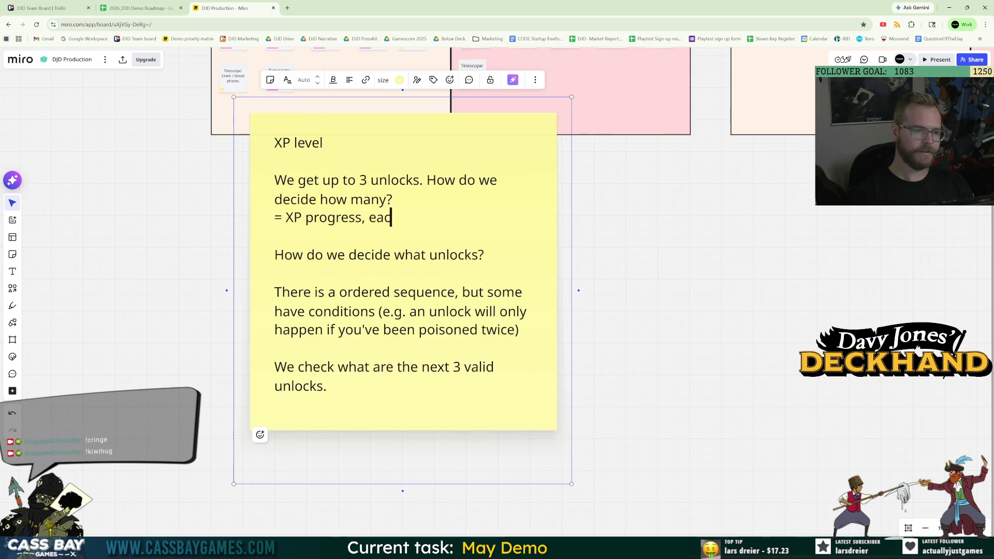
{"action": "type", "text": "h unlock is a"}
{"action": "key", "text": "BackSpace"}
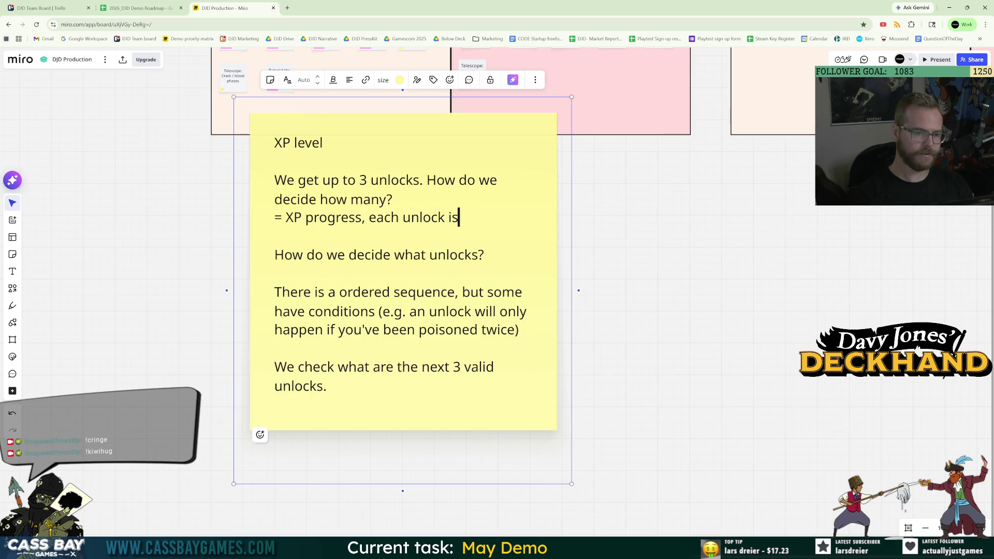
{"action": "type", "text": "an advanceme"}
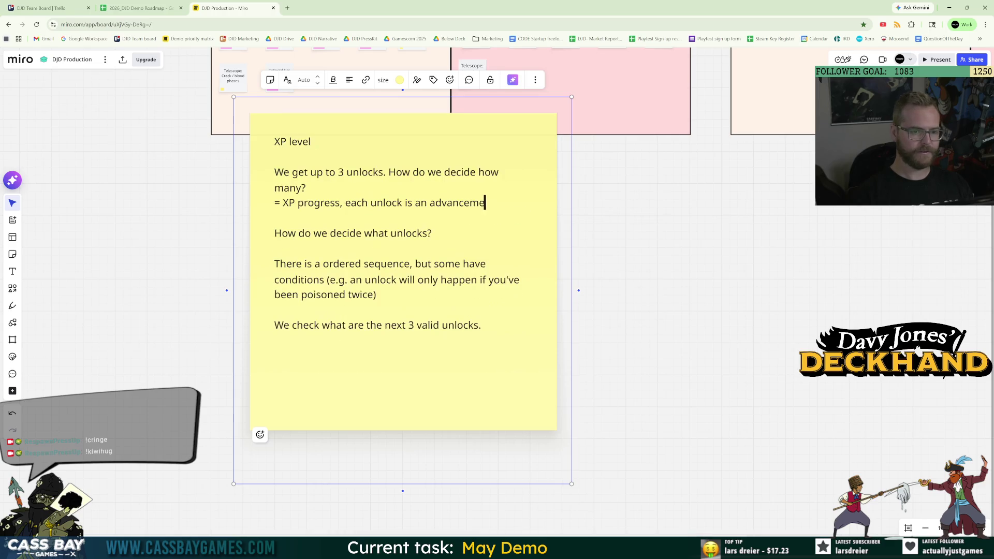
{"action": "type", "text": "nt of your xp level"}
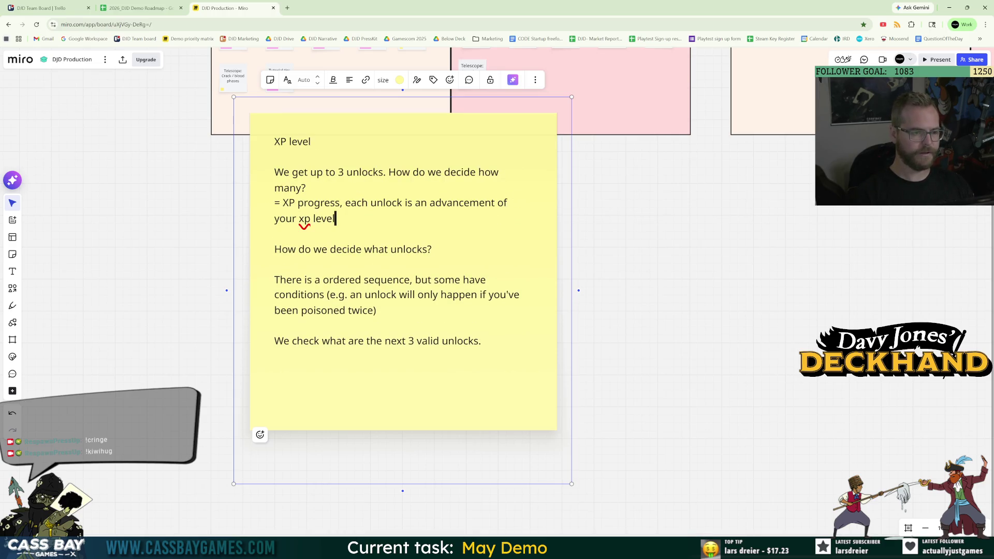
Add that the XP amount needed per level increases each level.
{"action": "key", "text": "Return"}
{"action": "key", "text": "Return"}
{"action": "type", "text": "e.g."}
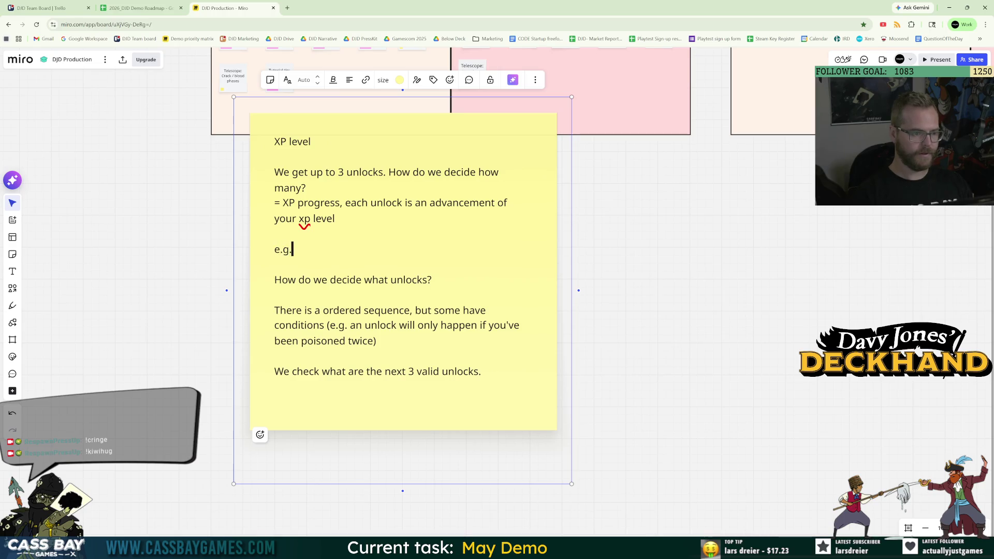
{"action": "key", "text": "BackSpace"}
{"action": "key", "text": "BackSpace"}
{"action": "key", "text": "BackSpace"}
{"action": "type", "text": "."}
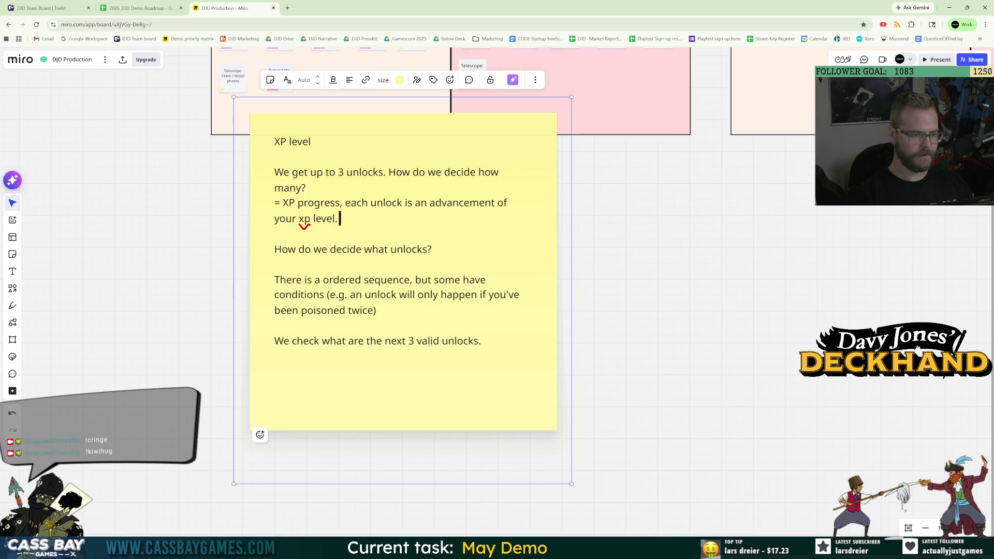
{"action": "type", "text": " The gap"}
{"action": "key", "text": "BackSpace"}
{"action": "key", "text": "BackSpace"}
{"action": "key", "text": "BackSpace"}
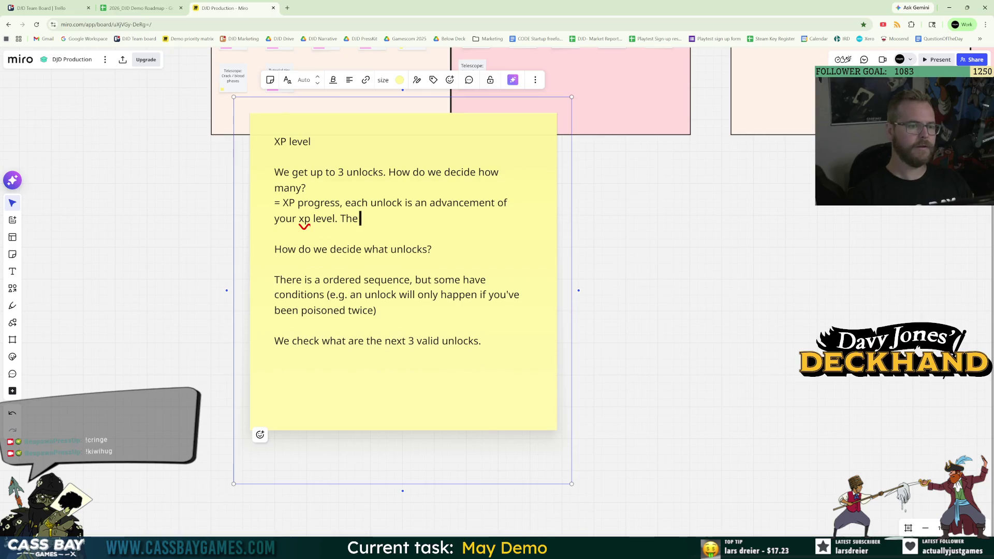
{"action": "type", "text": "amount needed per"}
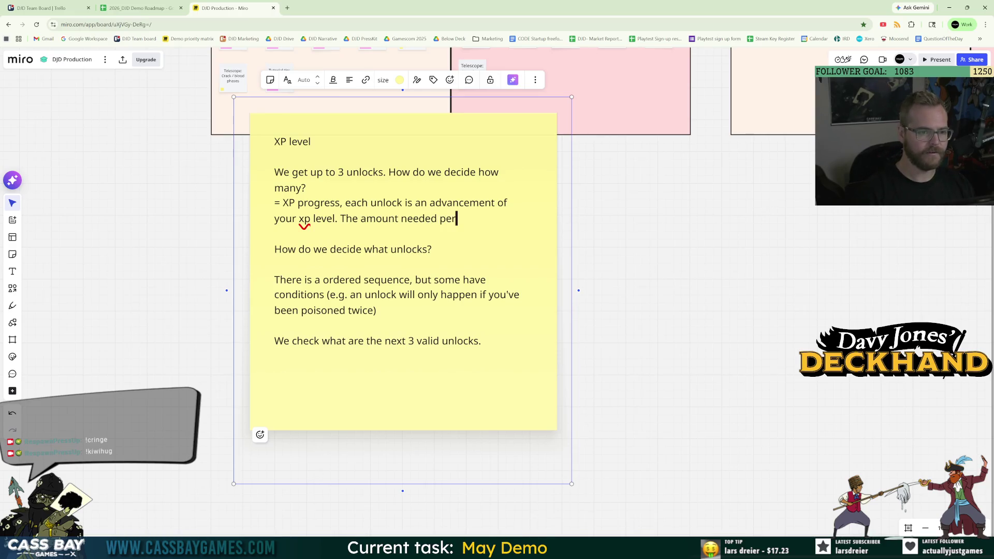
{"action": "type", "text": " level increases "}
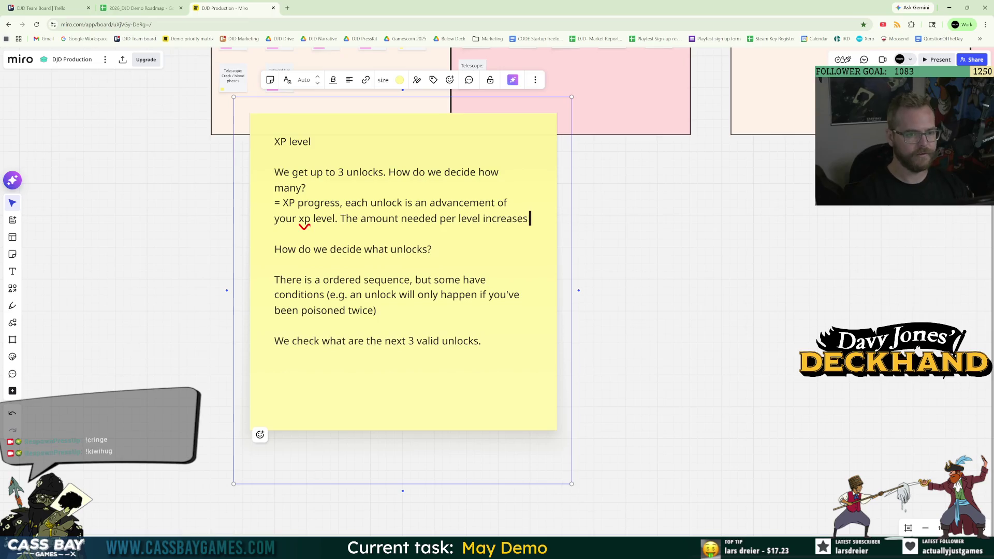
{"action": "type", "text": "each level."}
Add example lines: level 1 gets 10, level 2 gets 12, level 3 gets 14 xp points.
{"action": "key", "text": "Return"}
{"action": "key", "text": "Return"}
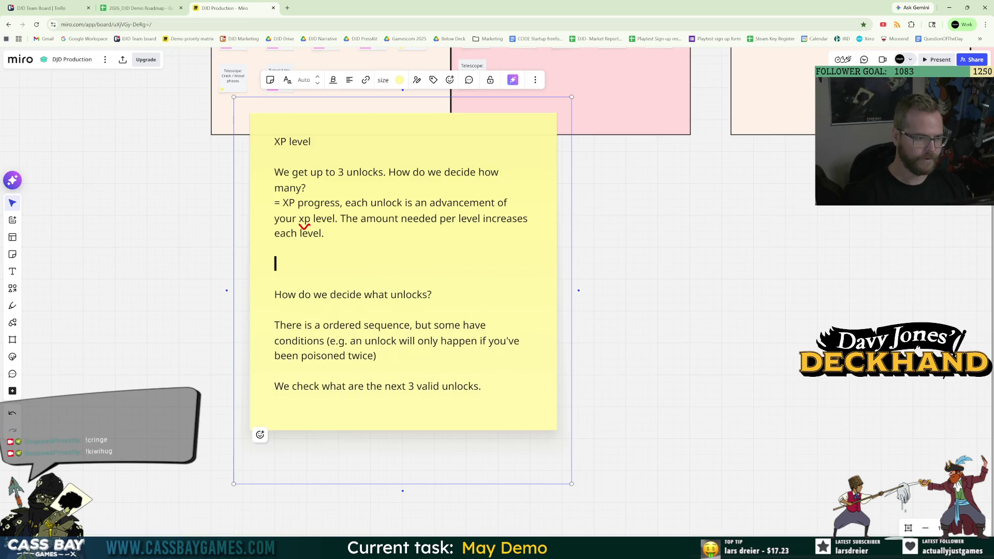
{"action": "type", "text": "eg. level 1"}
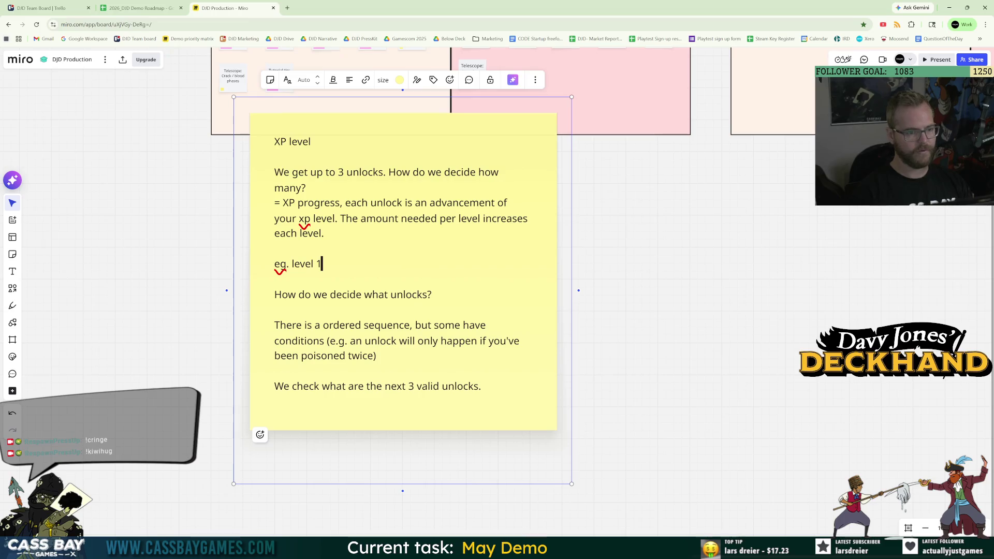
{"action": "type", "text": ", reach x"}
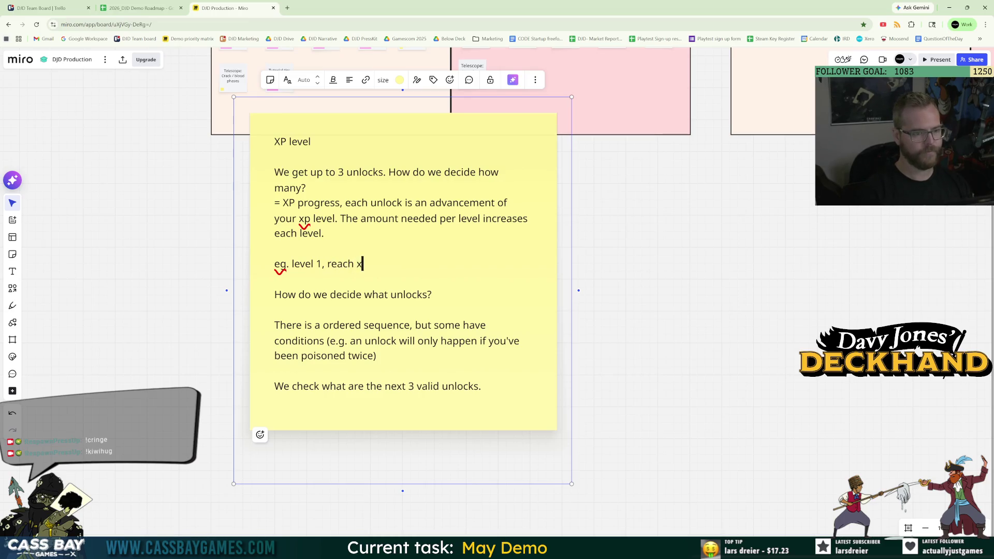
{"action": "type", "text": "p 10"}
{"action": "key", "text": "BackSpace"}
{"action": "key", "text": "BackSpace"}
{"action": "key", "text": "BackSpace"}
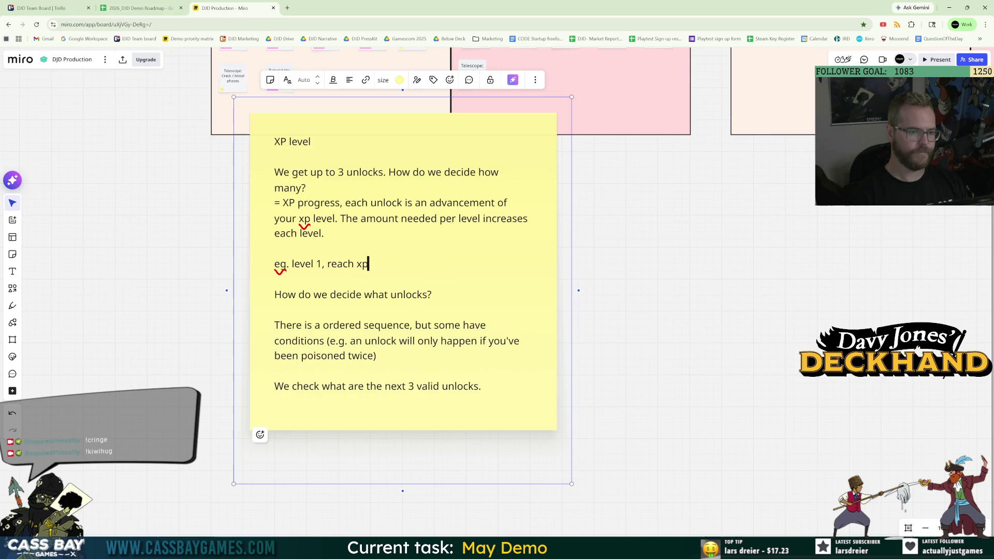
{"action": "key", "text": "BackSpace"}
{"action": "key", "text": "BackSpace"}
{"action": "key", "text": "BackSpace"}
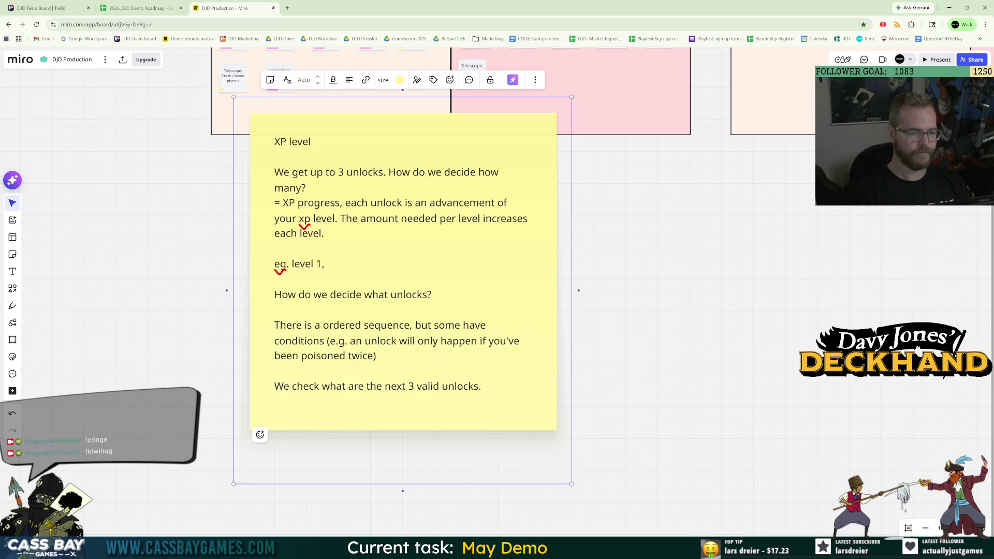
{"action": "type", "text": " get 10 xp oint"}
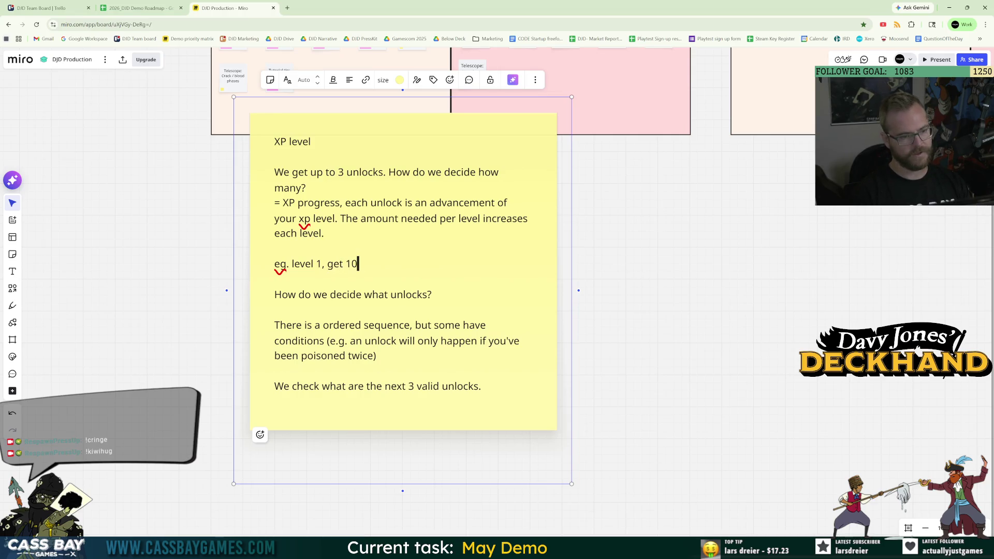
{"action": "key", "text": "BackSpace"}
{"action": "key", "text": "BackSpace"}
{"action": "key", "text": "BackSpace"}
{"action": "type", "text": "points"}
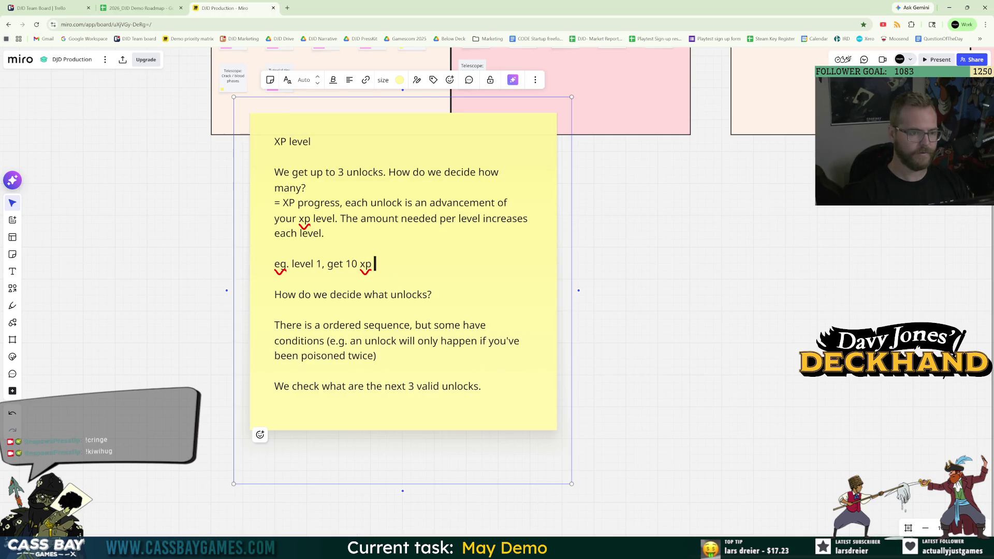
{"action": "key", "text": "Return"}
{"action": "type", "text": "level "}
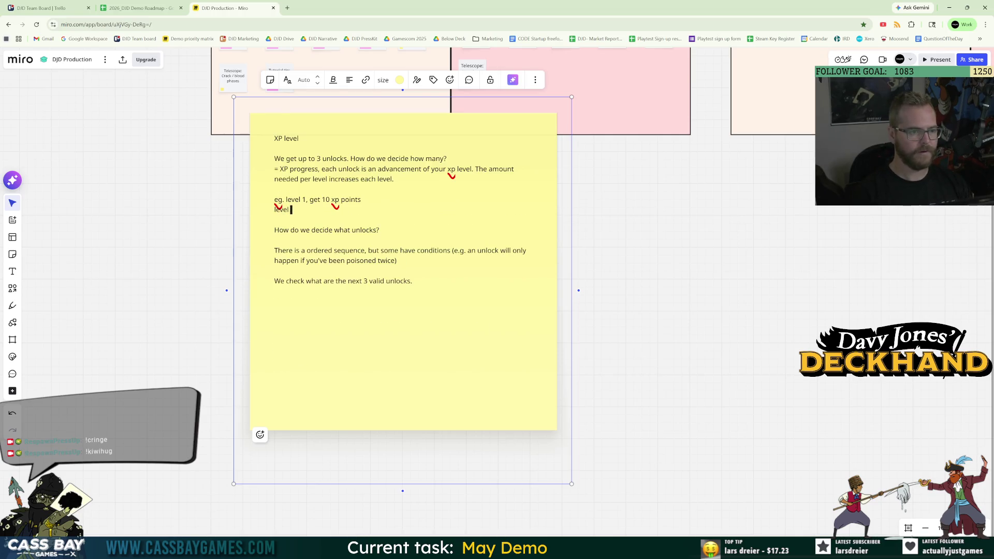
{"action": "type", "text": "2. get"}
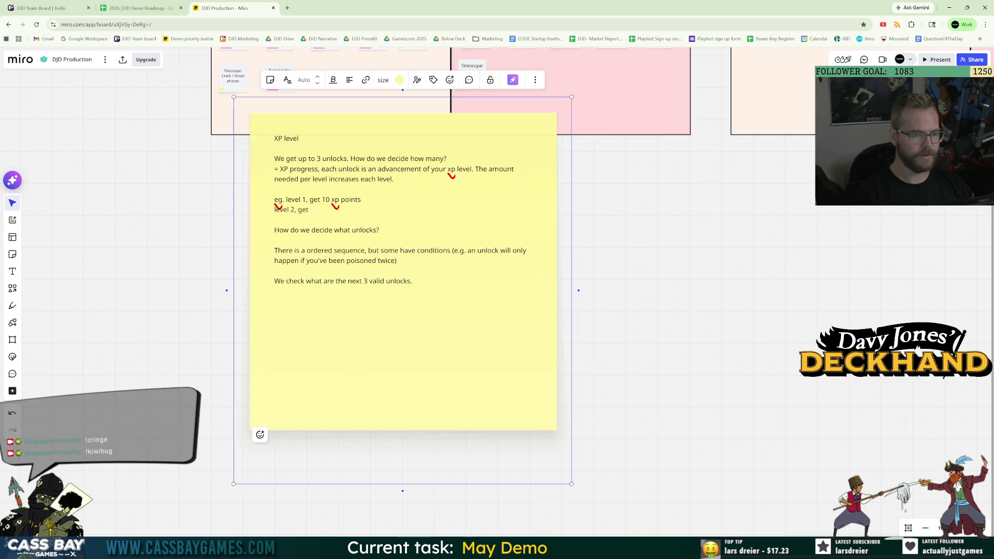
{"action": "type", "text": " 12 xp points"}
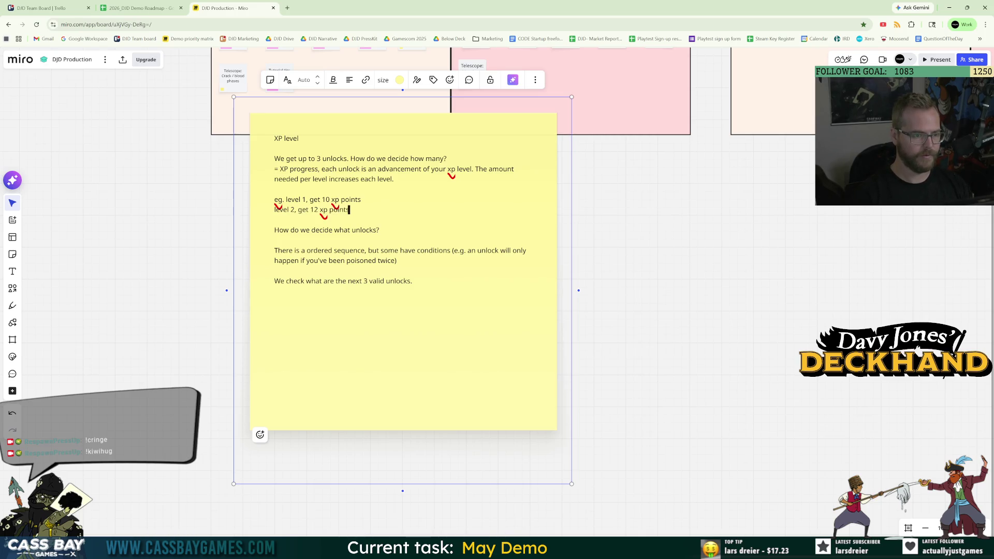
{"action": "key", "text": "Return"}
{"action": "type", "text": "level 3 "}
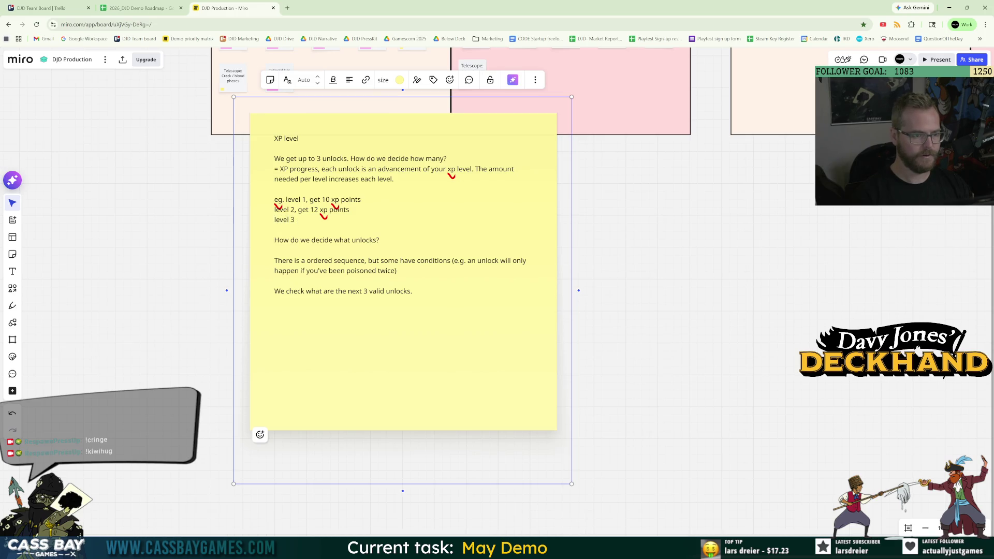
{"action": "type", "text": ", get"}
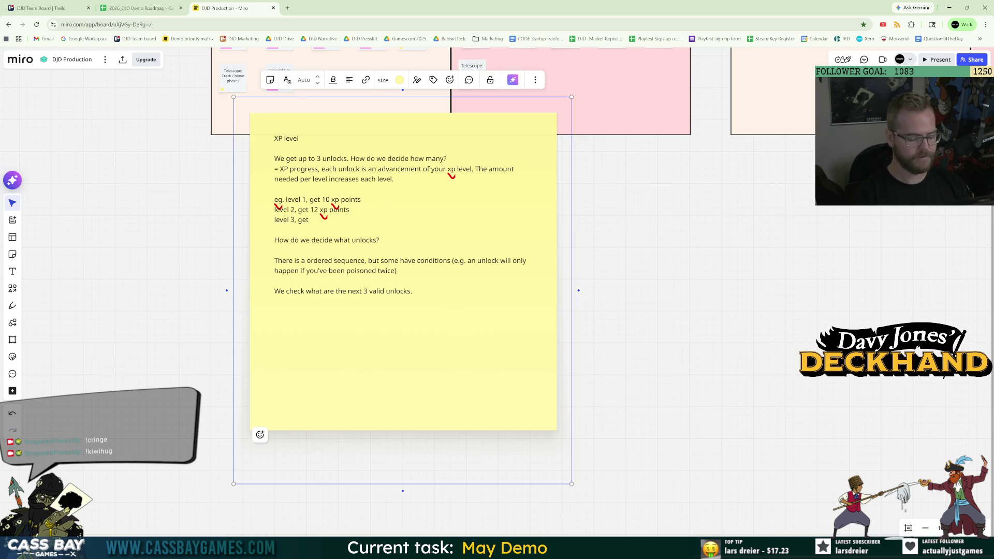
{"action": "type", "text": " 14 xp"}
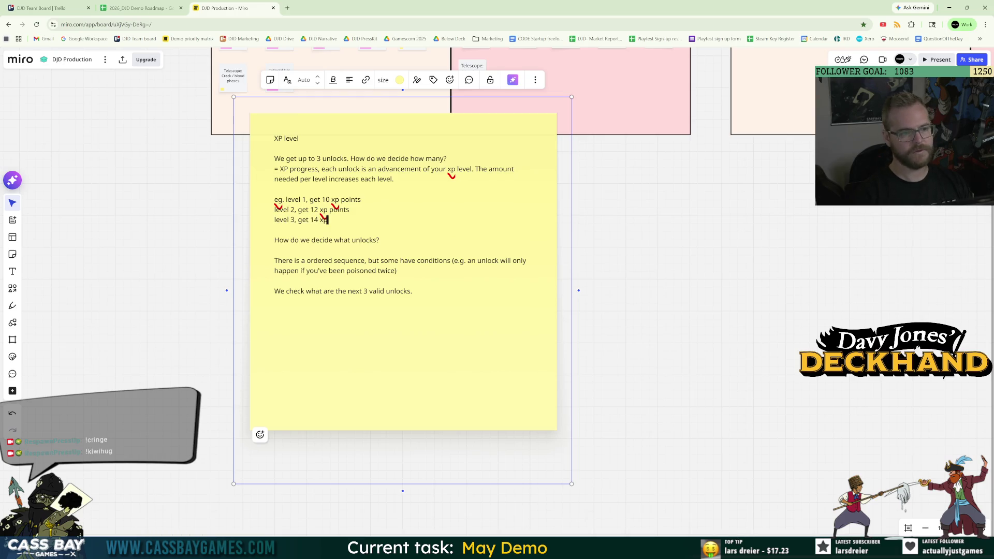
{"action": "type", "text": " points"}
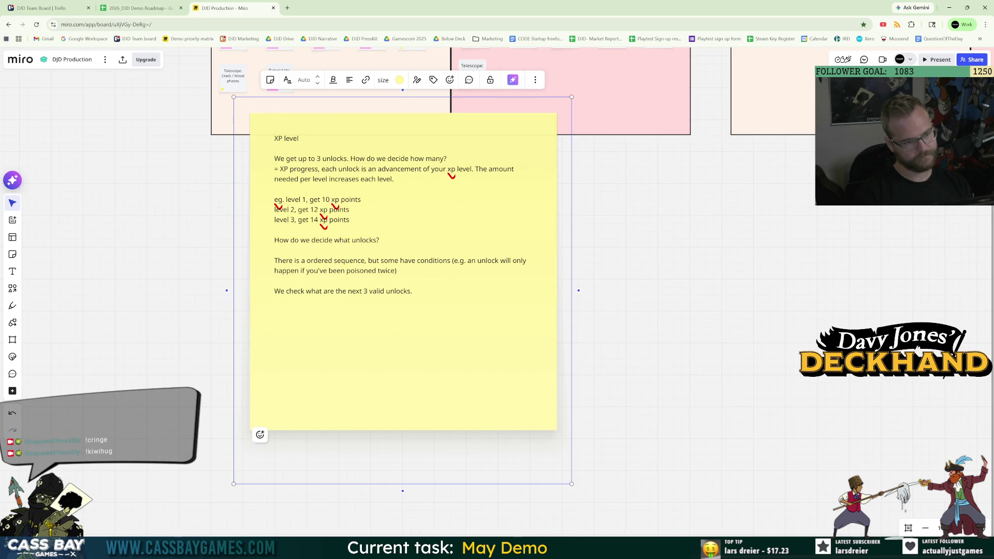
Start a new paragraph: "At the end of a run, depending on how many levels you progressed...".
{"action": "key", "text": "Return"}
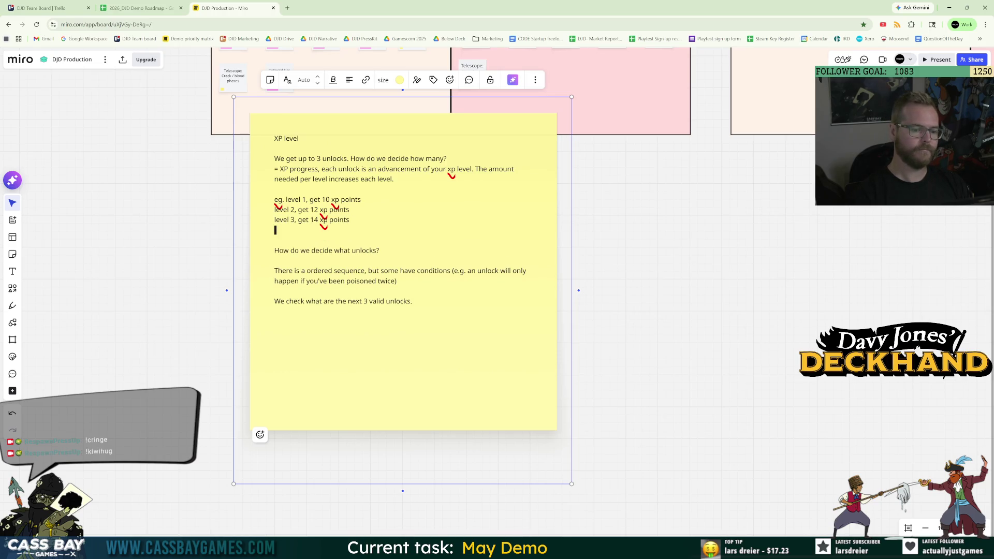
{"action": "key", "text": "Return"}
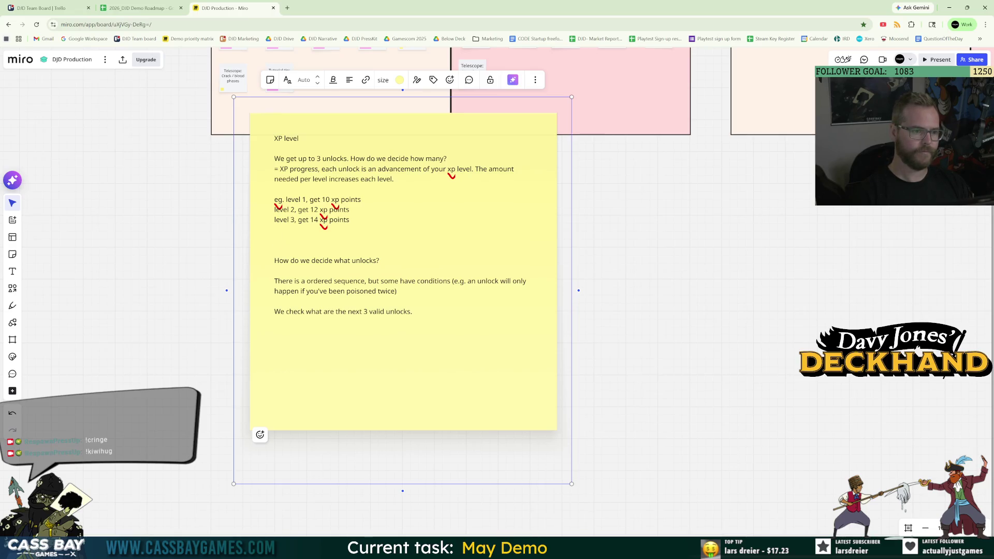
{"action": "type", "text": "You must"}
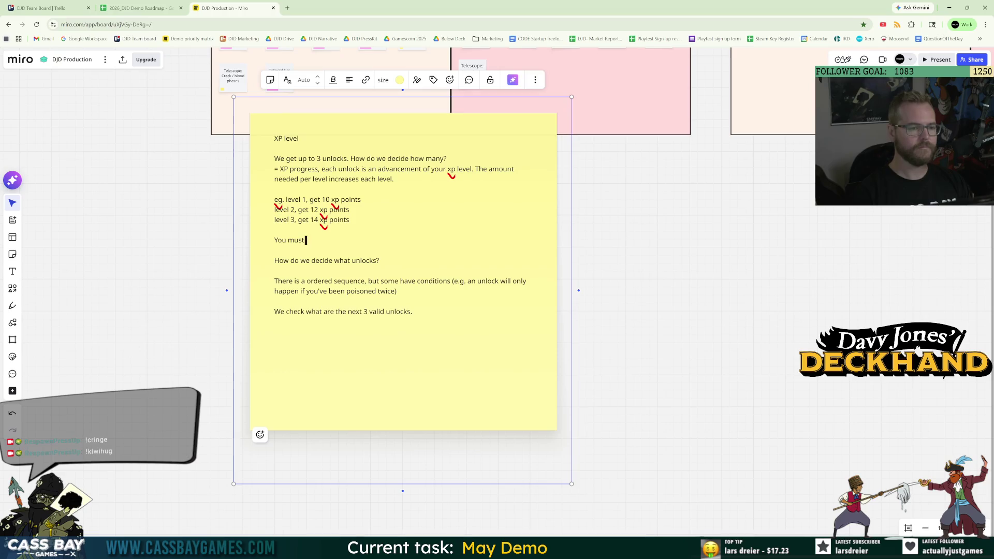
{"action": "key", "text": "BackSpace"}
{"action": "key", "text": "BackSpace"}
{"action": "key", "text": "BackSpace"}
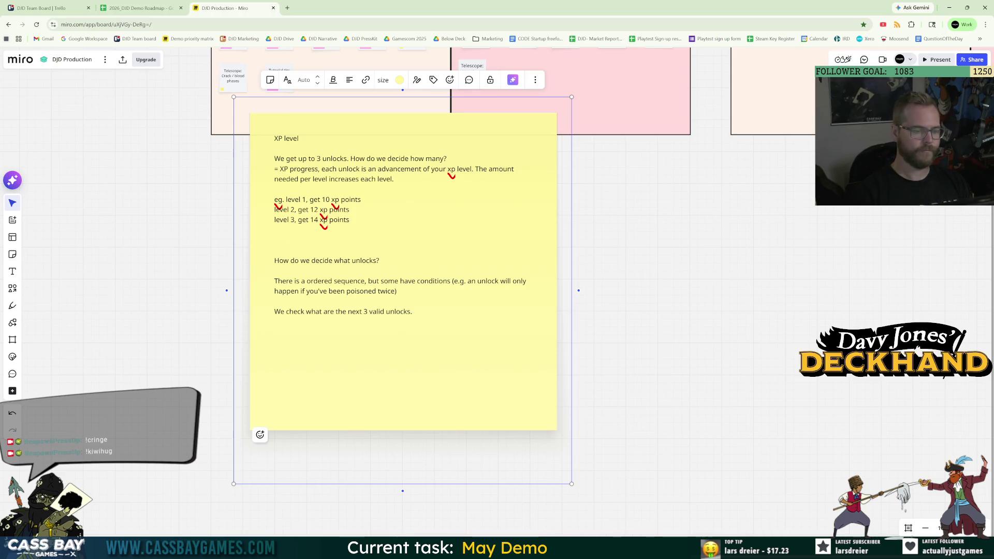
{"action": "type", "text": "At the end of a run, de"}
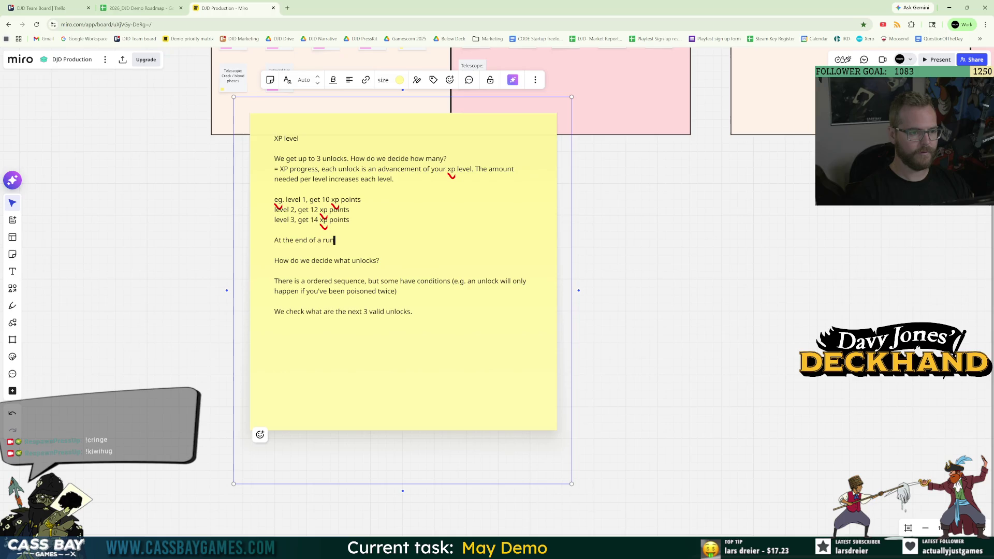
{"action": "type", "text": "pending on how "}
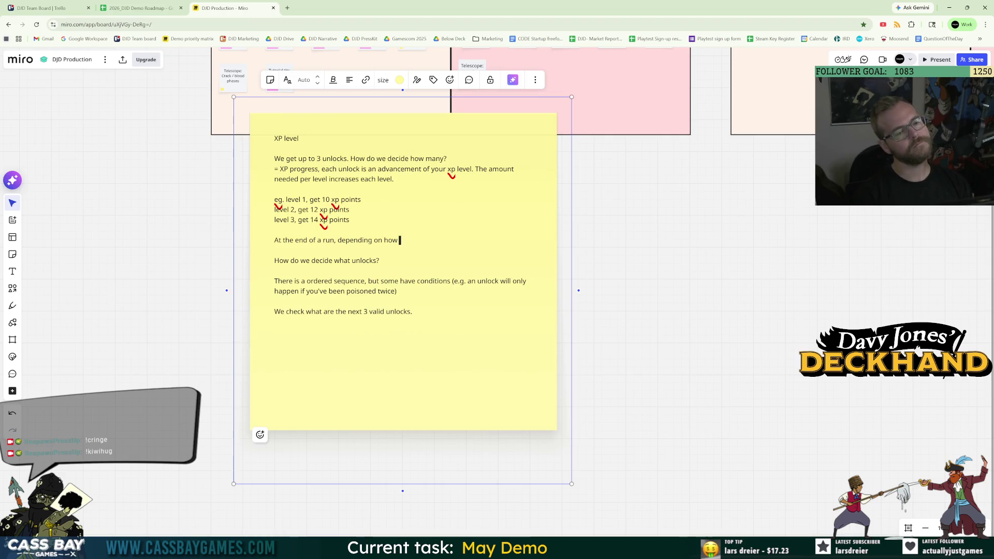
{"action": "type", "text": "many levels you"}
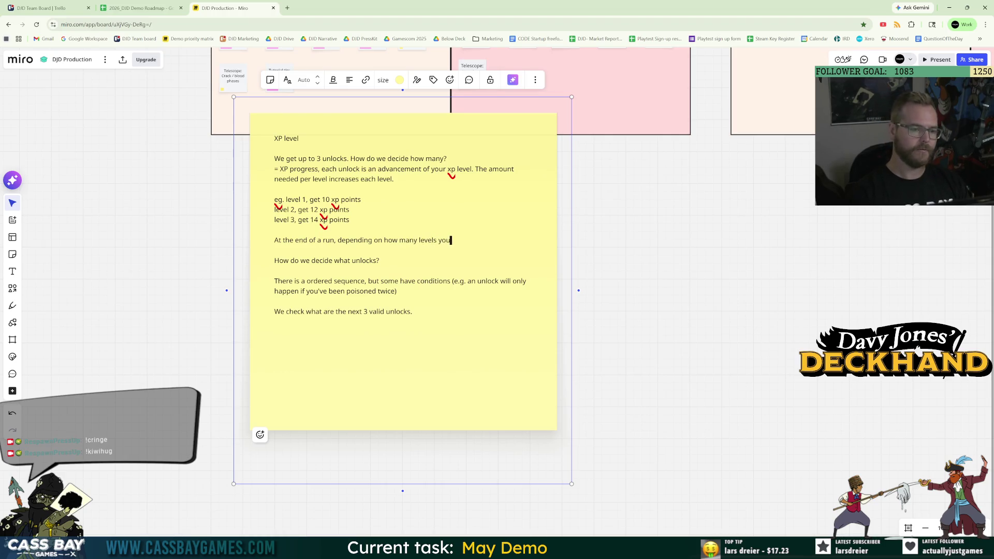
{"action": "type", "text": " progressed"}
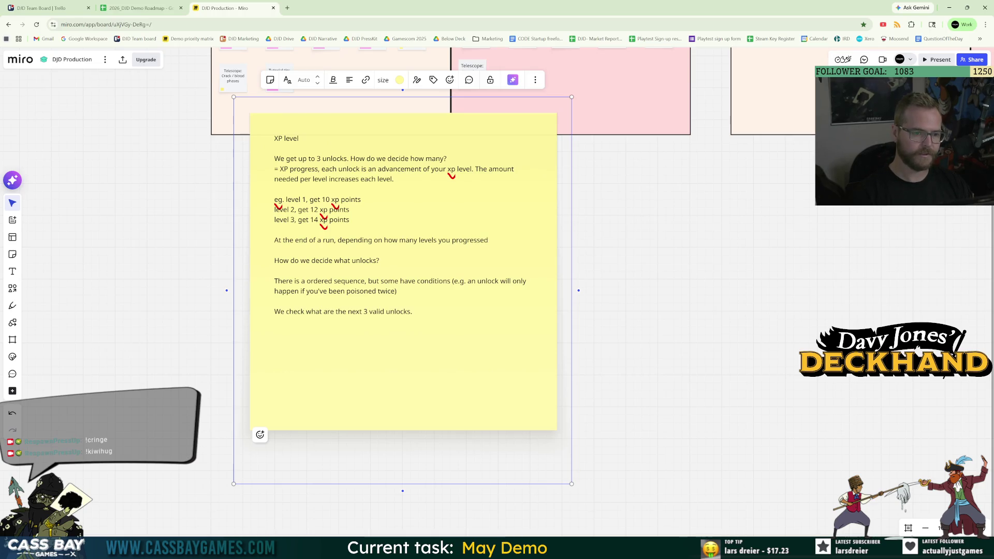
{"action": "type", "text": ", that determ"}
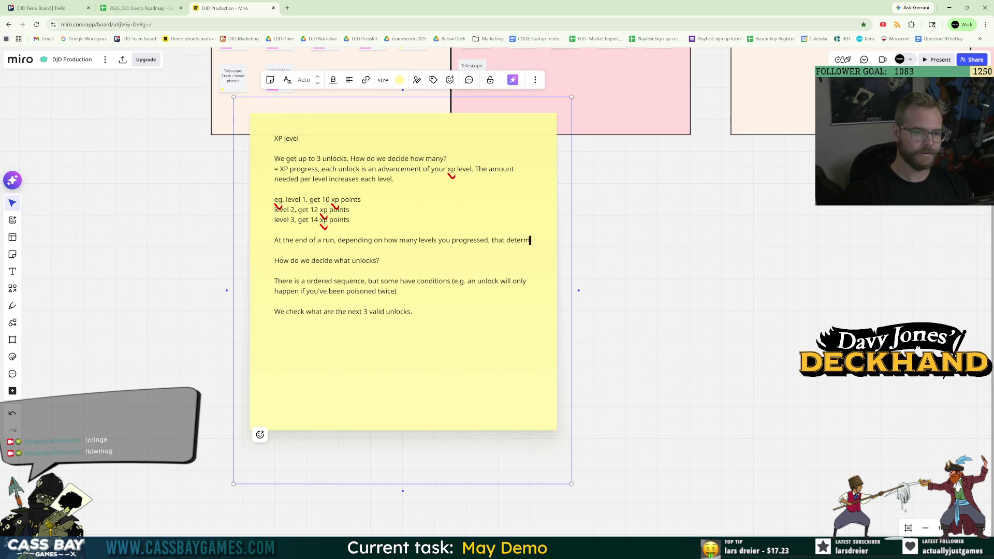
{"action": "type", "text": "ines"}
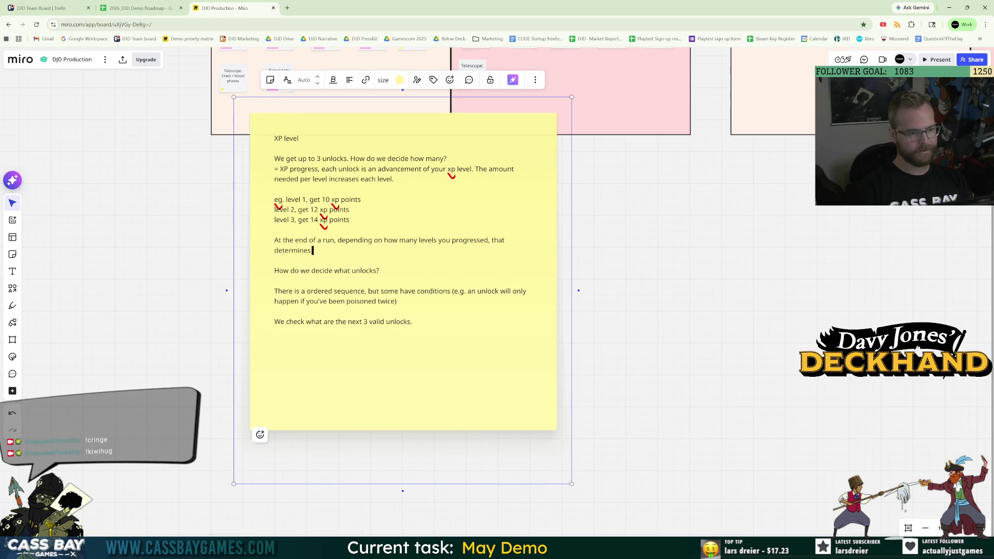
{"action": "type", "text": " how many (up t"}
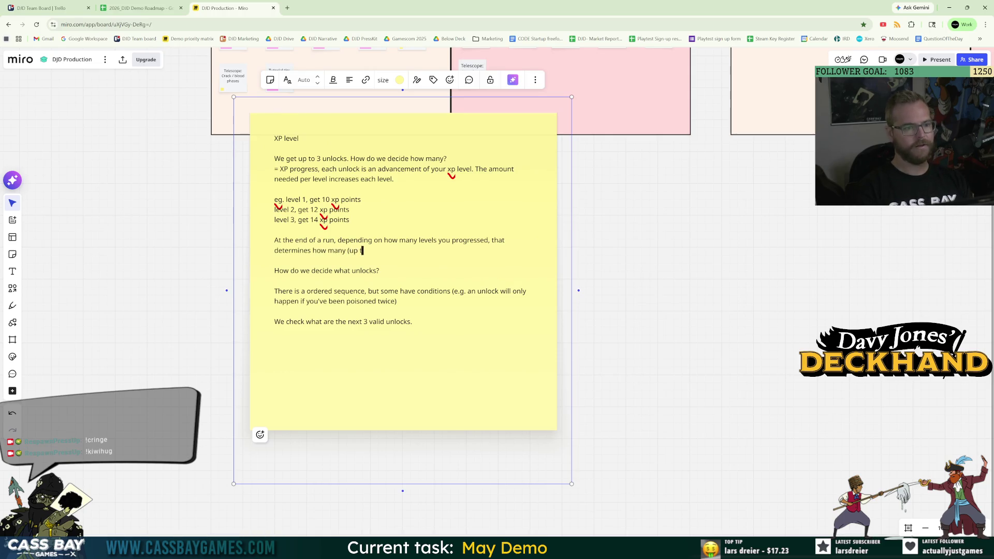
{"action": "type", "text": "o 3"}
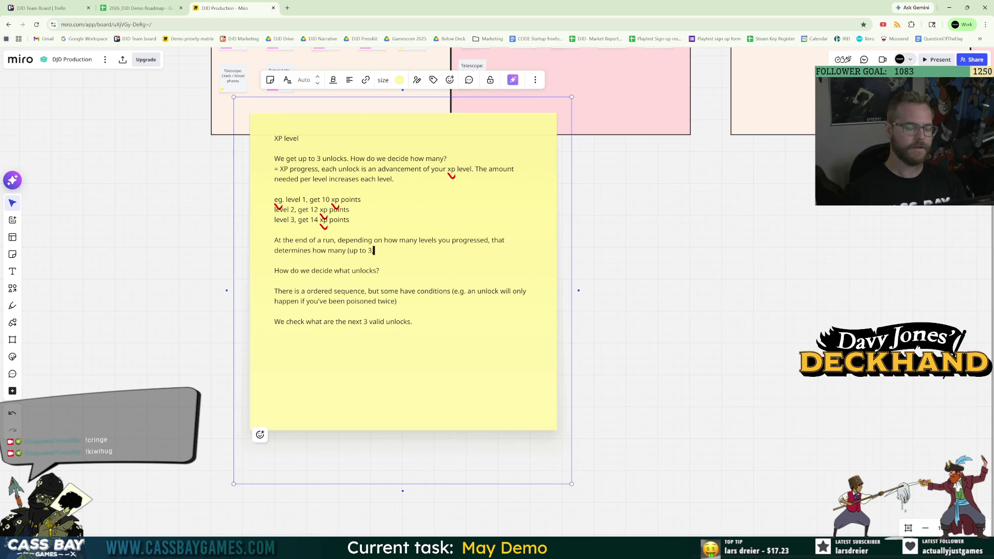
{"action": "type", "text": ", unlocks you get."}
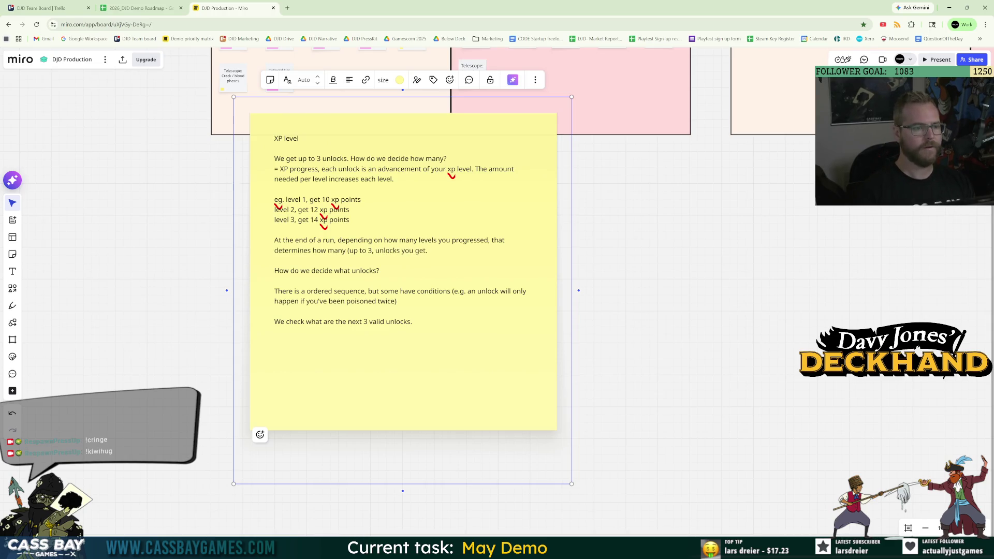
Insert "You cannot earn xp beyond 3 levels in a run." after the level 3 line.
{"action": "left_click", "coordinate": [349, 220]}
{"action": "key", "text": "Return"}
{"action": "key", "text": "Return"}
{"action": "type", "text": "You ca"}
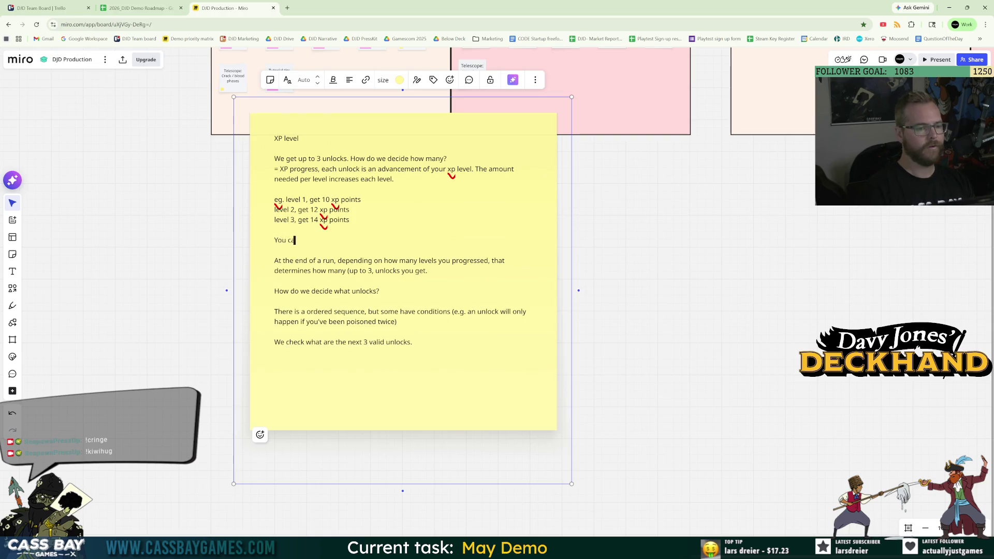
{"action": "type", "text": "nnont"}
{"action": "key", "text": "BackSpace"}
{"action": "key", "text": "BackSpace"}
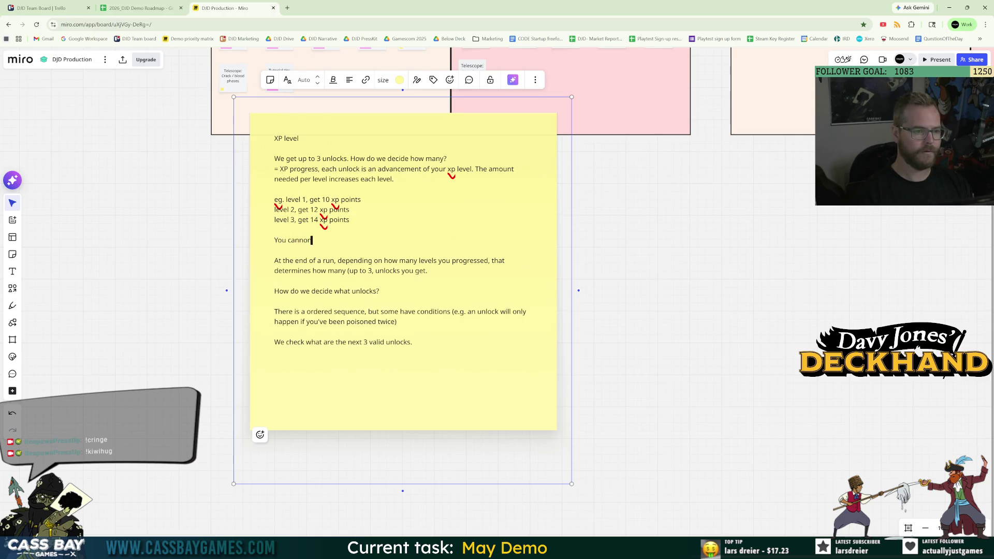
{"action": "type", "text": "earn "}
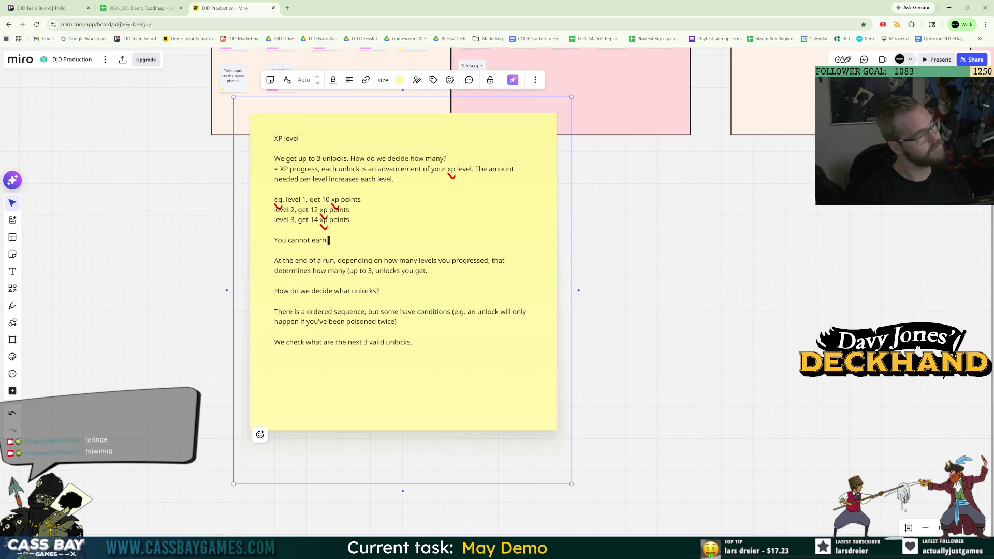
{"action": "type", "text": "xp"}
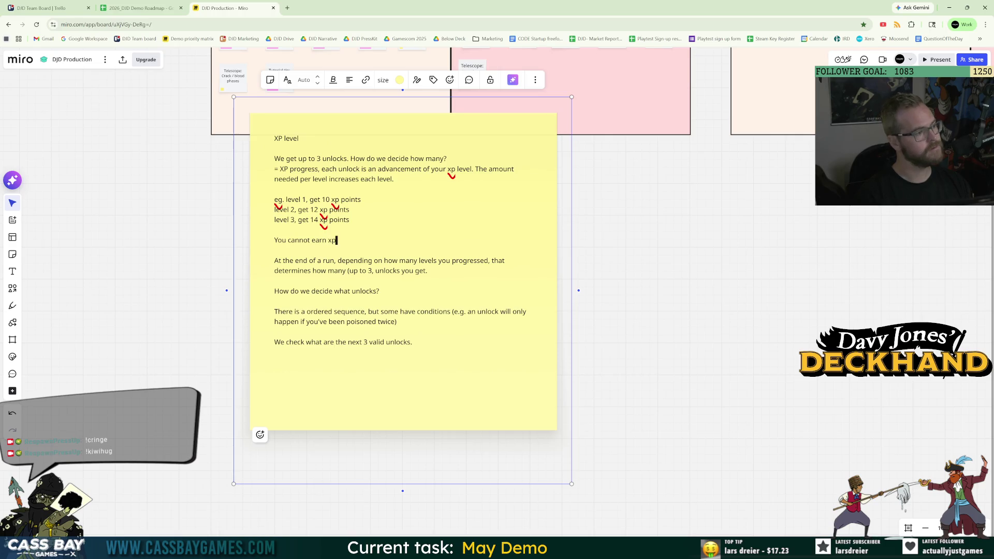
{"action": "type", "text": " be"}
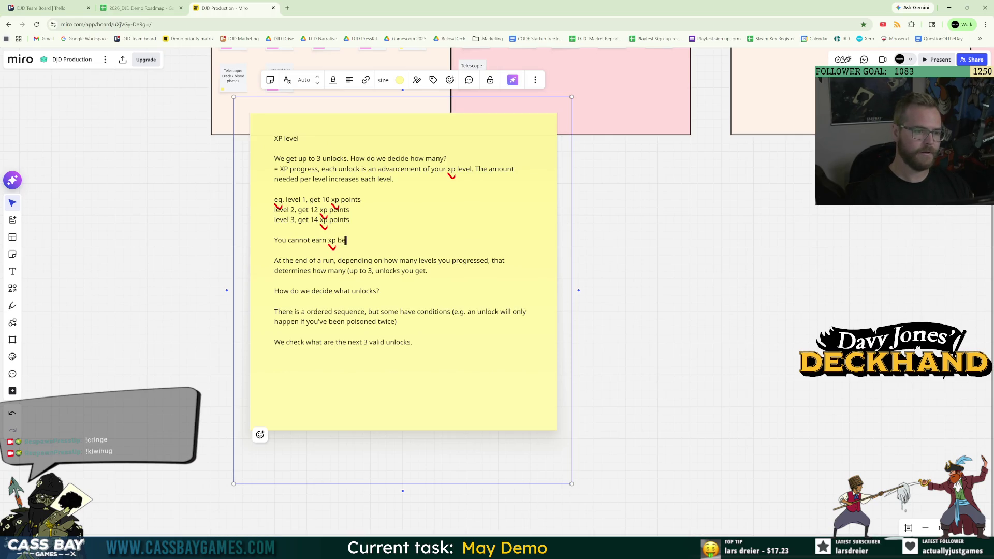
{"action": "type", "text": "yond 3 levels iun a"}
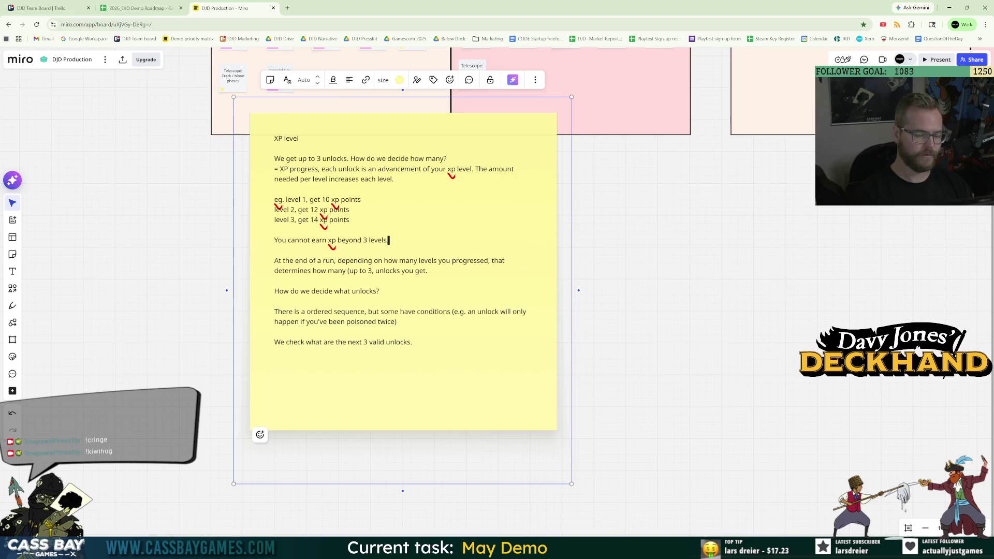
{"action": "key", "text": "BackSpace"}
{"action": "key", "text": "BackSpace"}
{"action": "key", "text": "BackSpace"}
{"action": "type", "text": "in a run."}
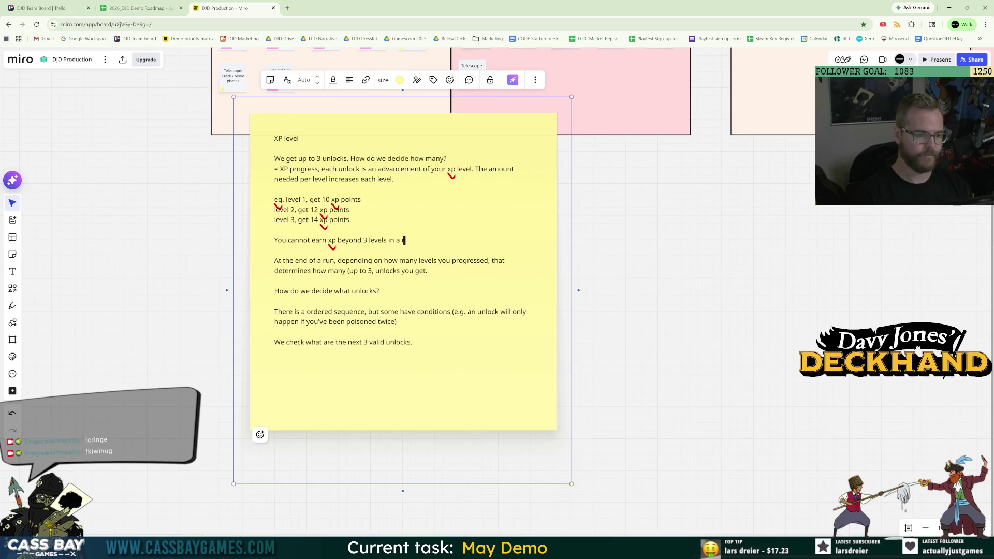
{"action": "key", "text": "BackSpace"}
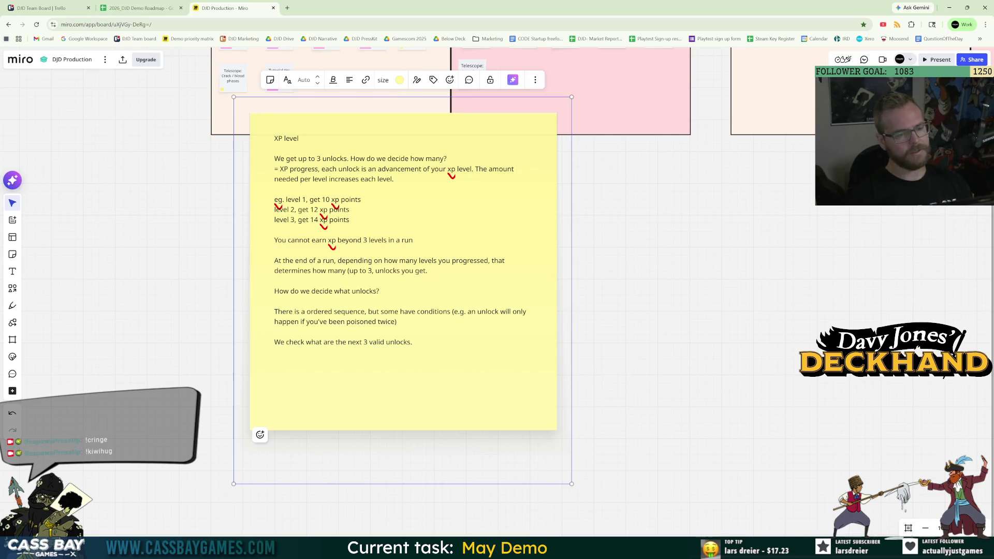
{"action": "type", "text": "??"}
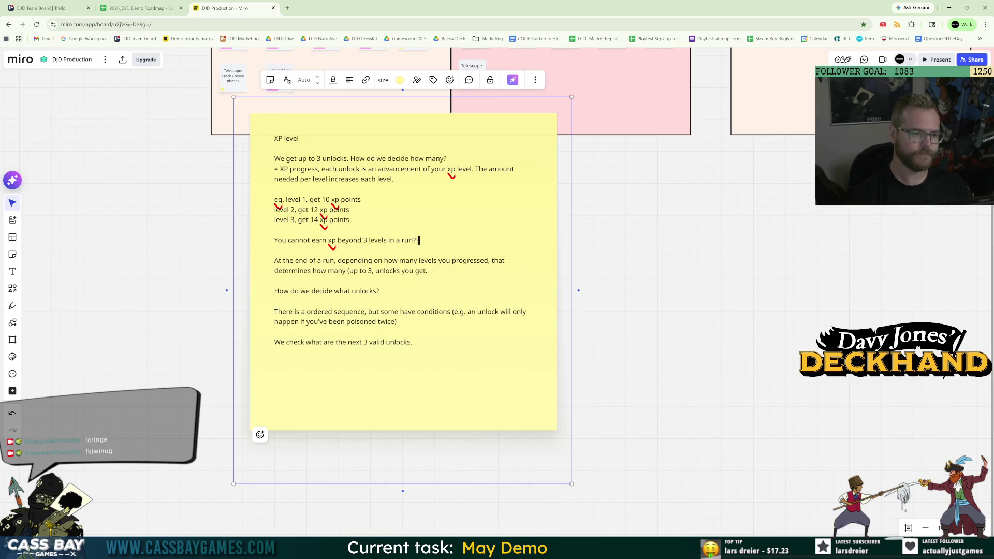
{"action": "key", "text": "BackSpace"}
{"action": "key", "text": "BackSpace"}
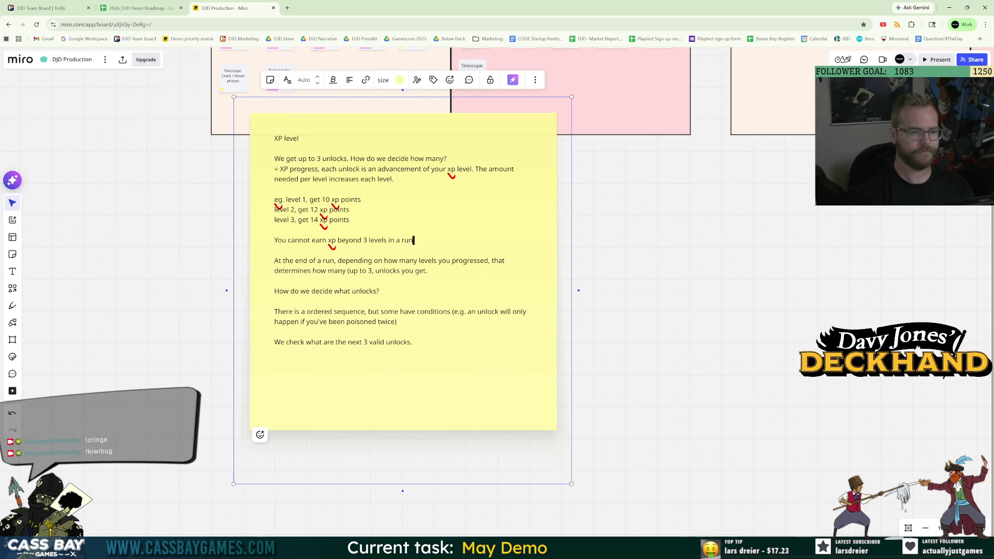
{"action": "type", "text": "."}
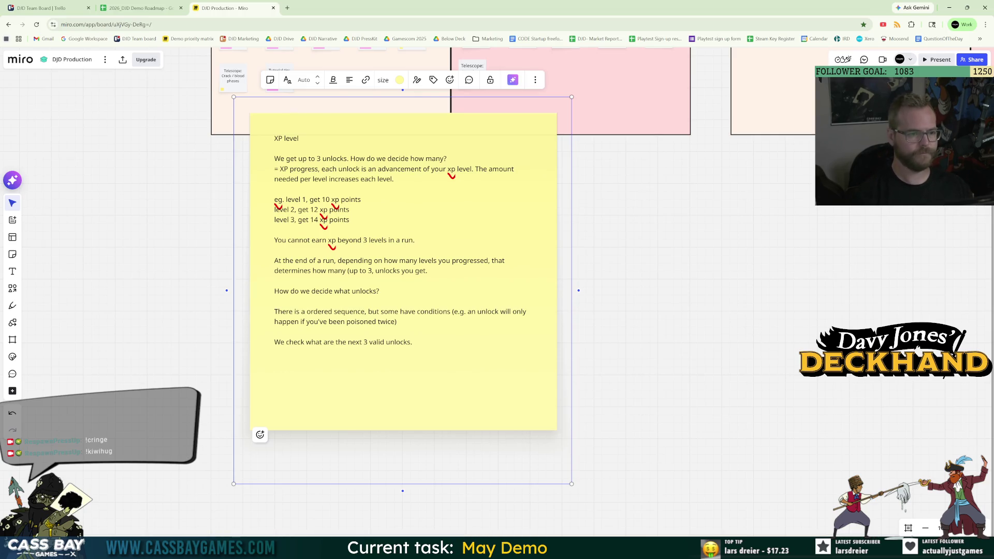
Check spelling suggestions for "xp" and end the unlocks paragraph with a period.
{"action": "double_click", "coordinate": [450, 169]}
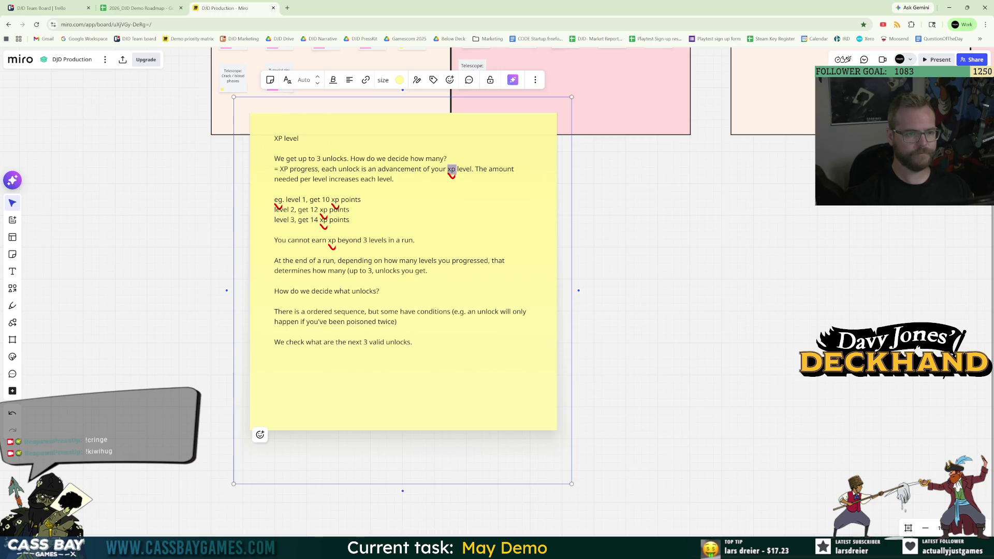
{"action": "right_click", "coordinate": [450, 173]}
{"action": "left_click", "coordinate": [442, 203]}
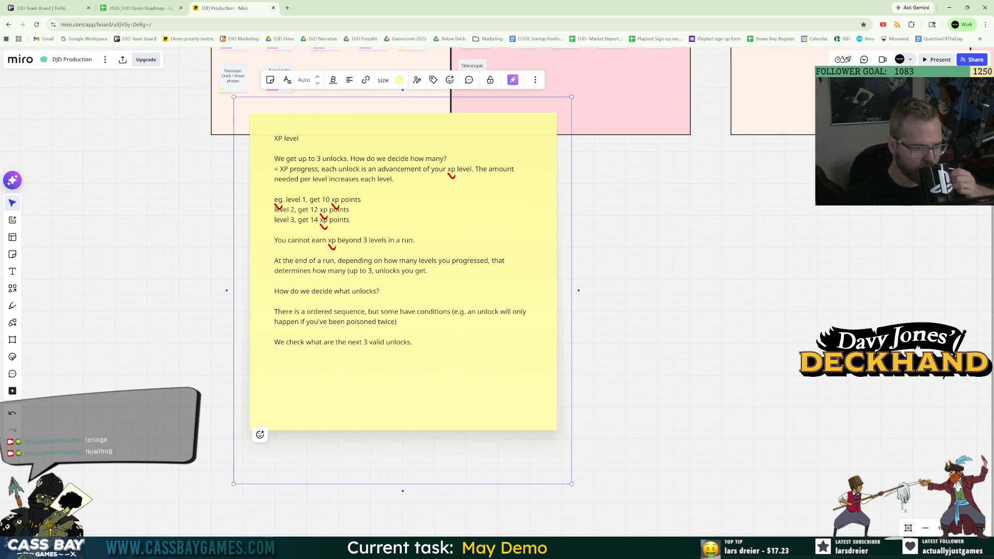
{"action": "type", "text": "."}
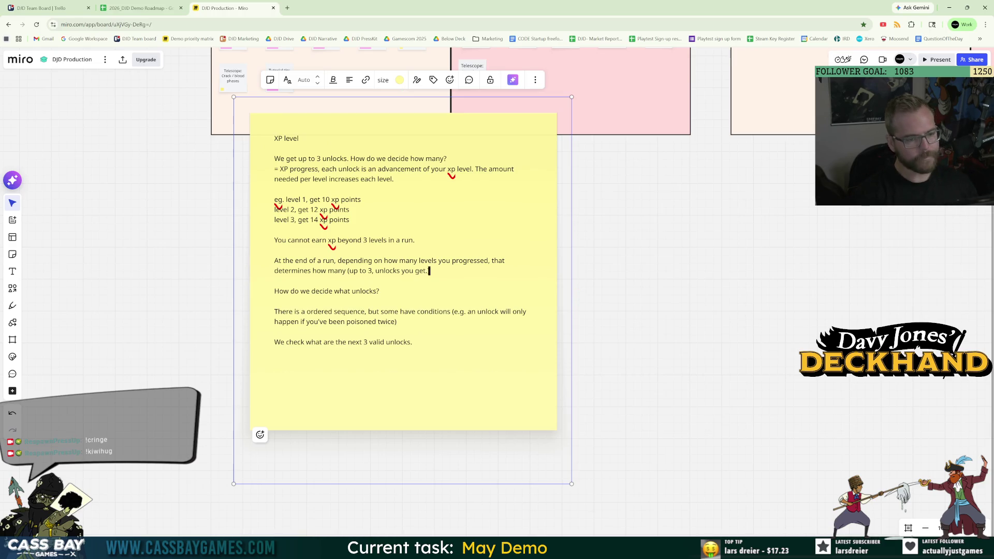
{"action": "key", "text": "ctrl+Home"}
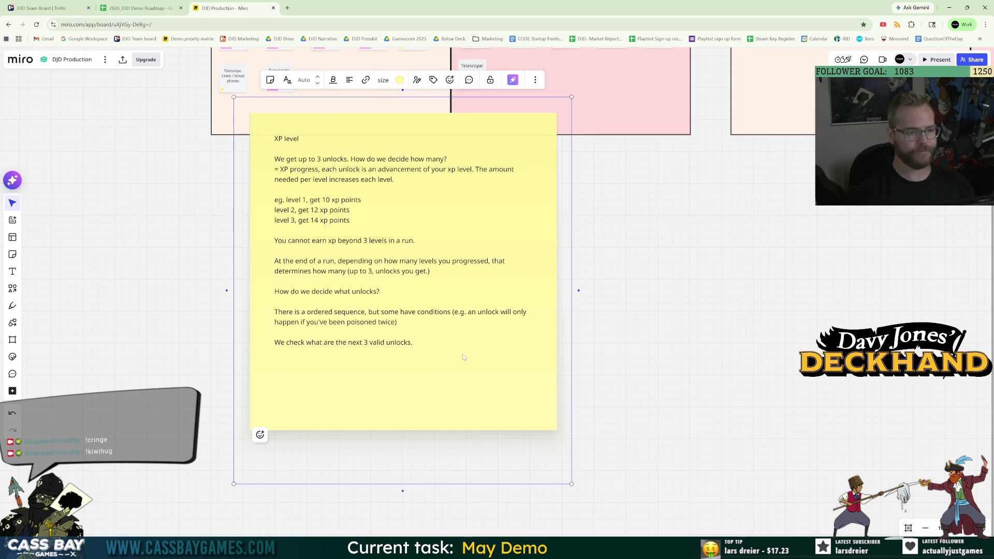
Append the question "How do we store the sequence?" at the end of the note.
{"action": "key", "text": "ctrl+End"}
{"action": "key", "text": "Return"}
{"action": "key", "text": "Return"}
{"action": "type", "text": "How do"}
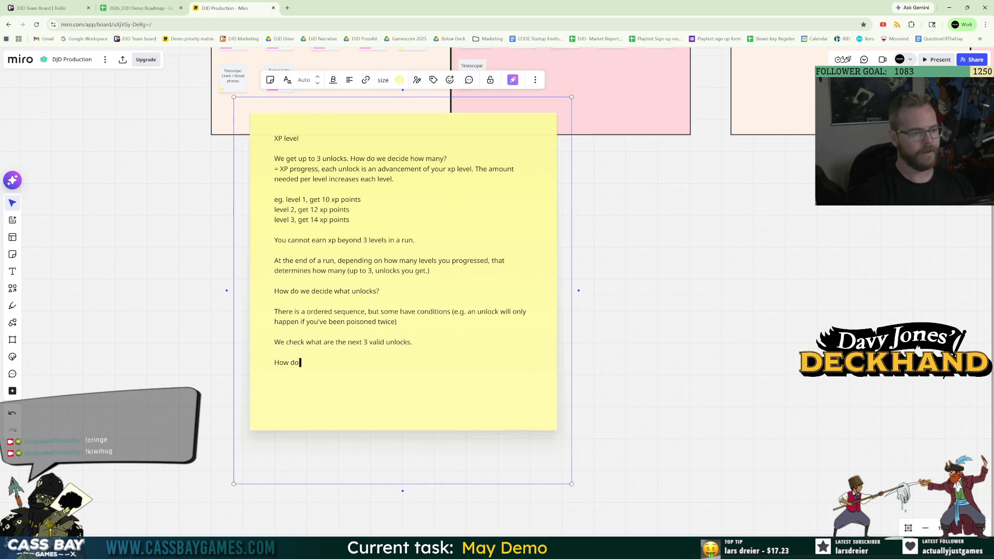
{"action": "type", "text": " we store the sequ"}
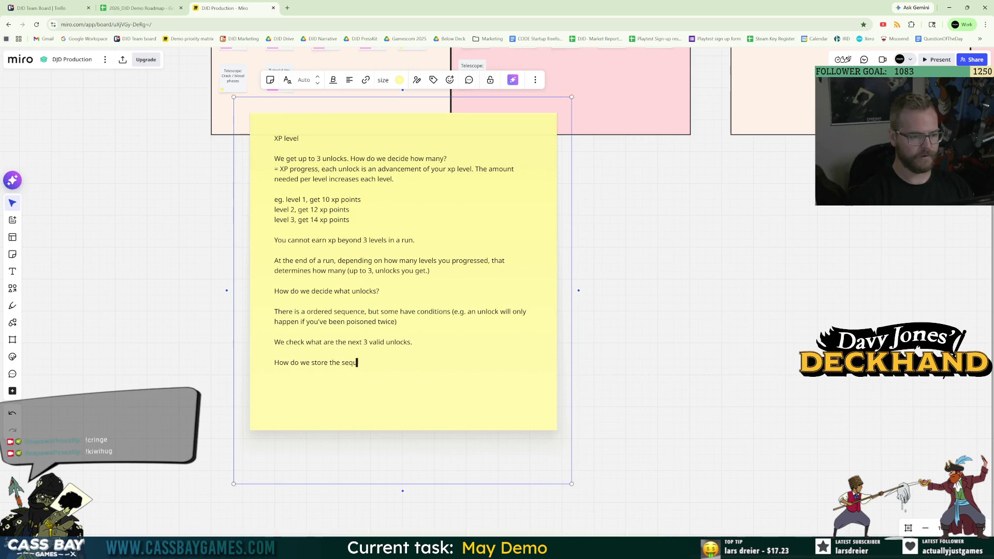
{"action": "type", "text": "ence?"}
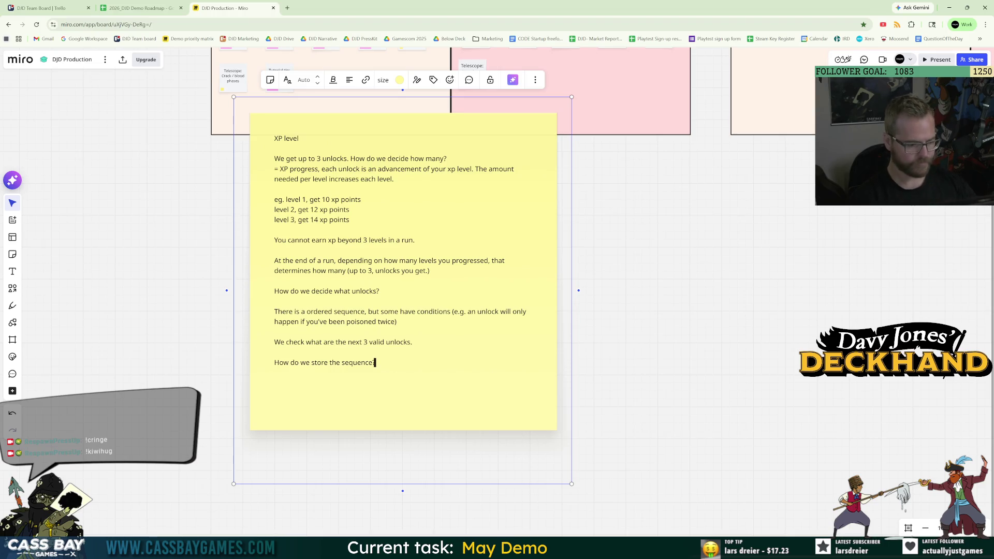
{"action": "key", "text": "Return"}
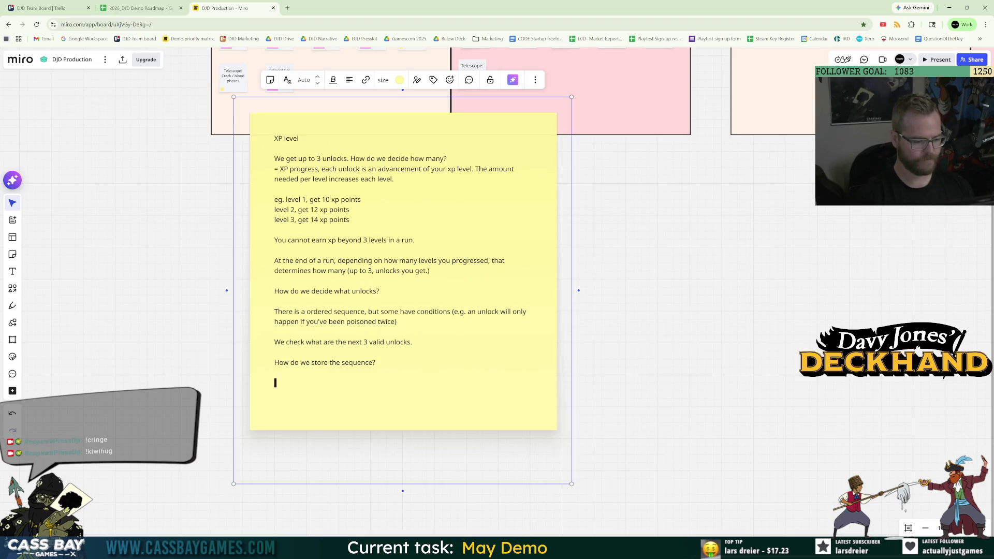
Add the heading "Discover Item Scriptable Asset:" and begin a Type line below it.
{"action": "type", "text": "Unlock"}
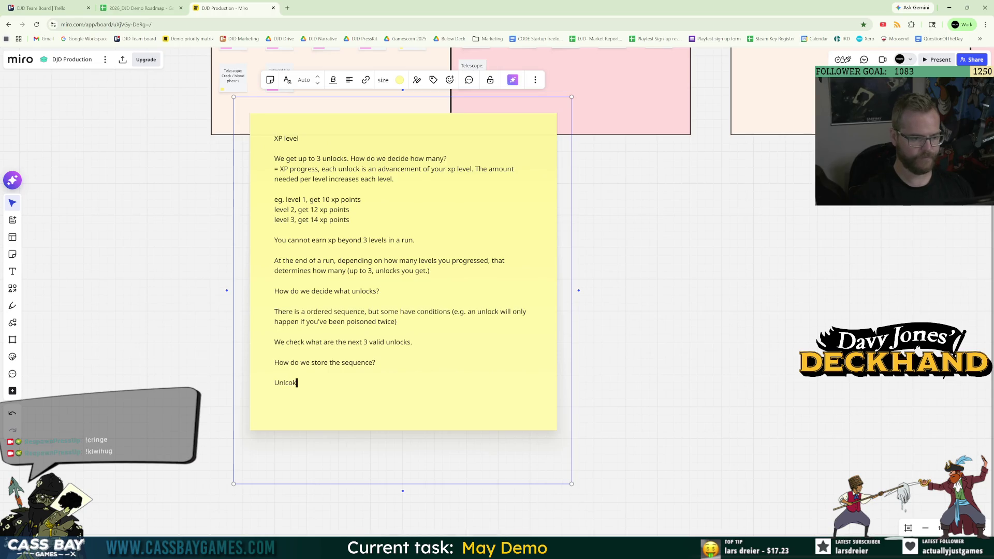
{"action": "type", "text": " ite"}
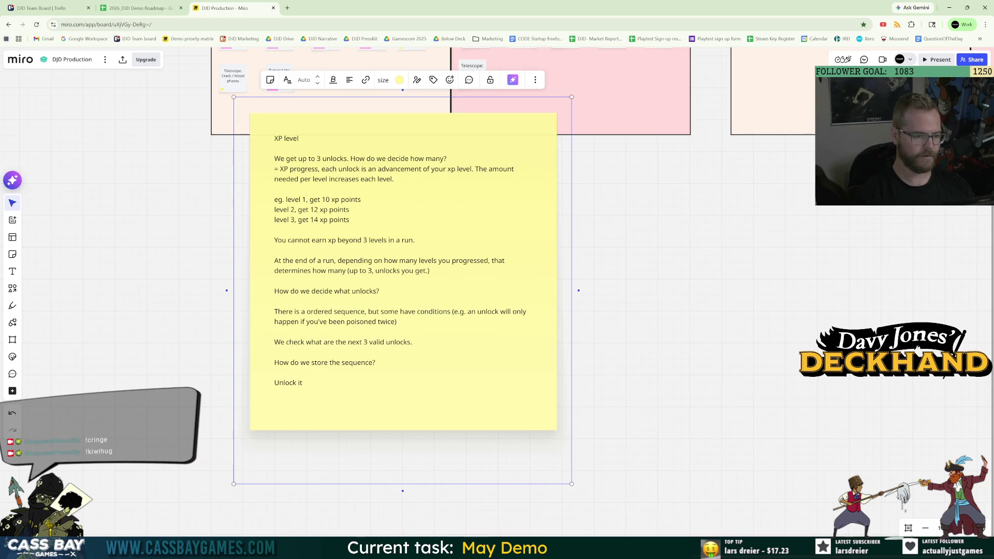
{"action": "type", "text": "iscover Item"}
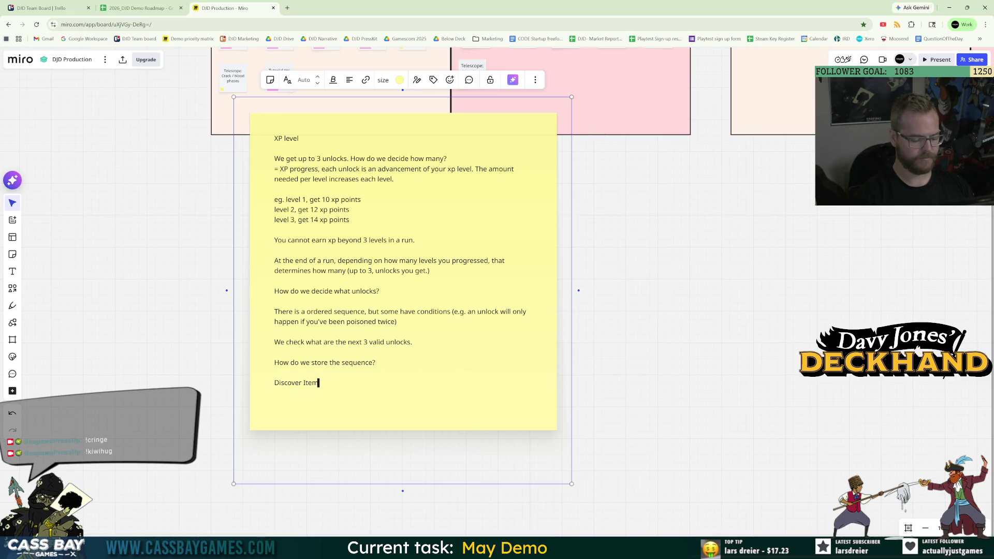
{"action": "type", "text": " Asset"}
{"action": "key", "text": "BackSpace"}
{"action": "key", "text": "BackSpace"}
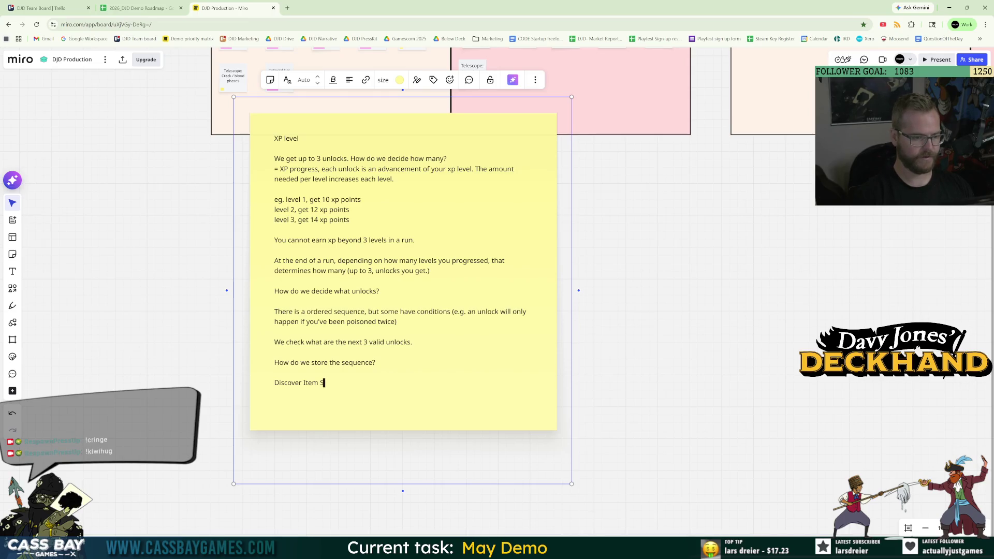
{"action": "type", "text": "Scriptable Asset"}
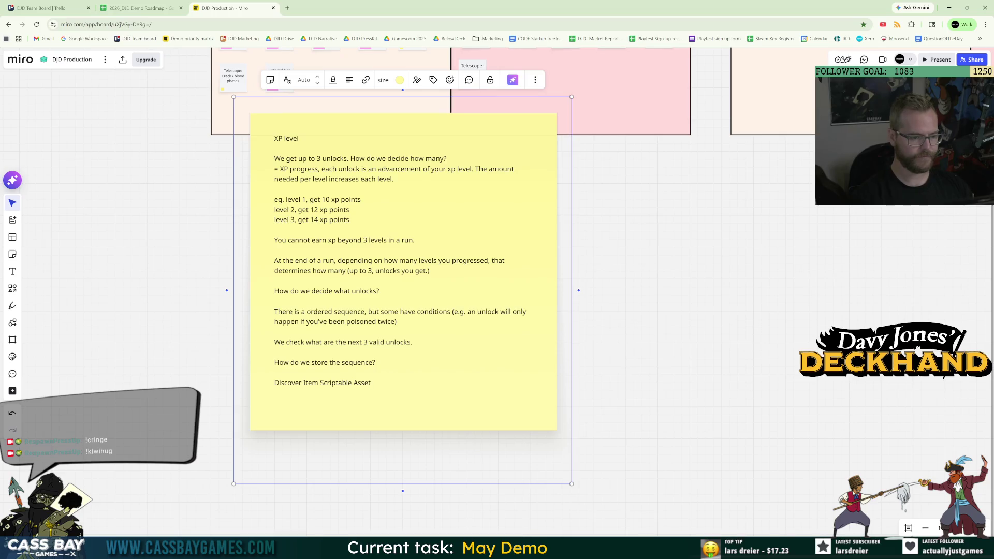
{"action": "type", "text": ":"}
{"action": "key", "text": "Return"}
{"action": "type", "text": "Typ0ee"}
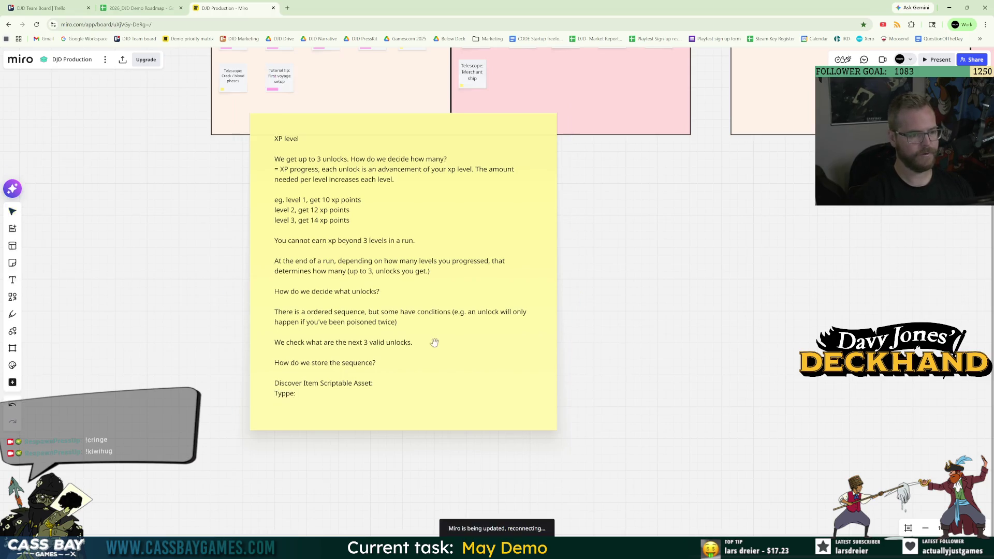
Write "Type: card, artefact, weapon (eventually, not in demo)" under the heading.
{"action": "double_click", "coordinate": [343, 402]}
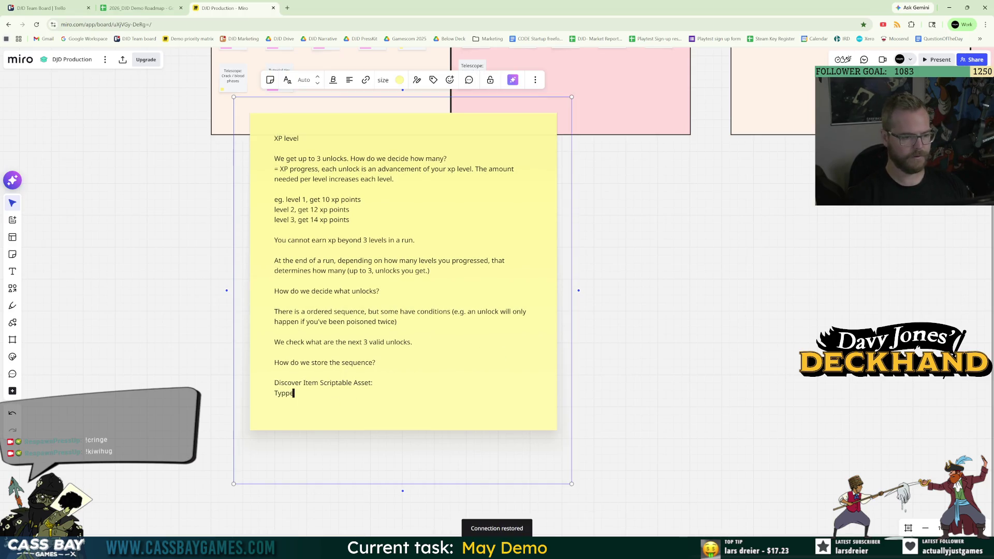
{"action": "key", "text": "BackSpace"}
{"action": "key", "text": "BackSpace"}
{"action": "type", "text": "e: card, artefact, e"}
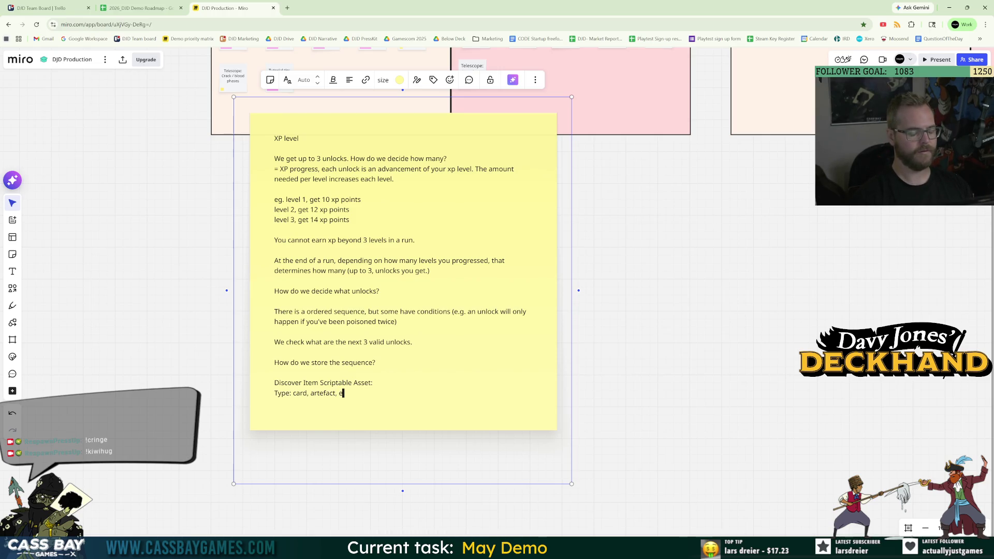
{"action": "key", "text": "BackSpace"}
{"action": "key", "text": "BackSpace"}
{"action": "key", "text": "BackSpace"}
{"action": "type", "text": ", weaon"}
{"action": "key", "text": "BackSpace"}
{"action": "key", "text": "BackSpace"}
{"action": "key", "text": "BackSpace"}
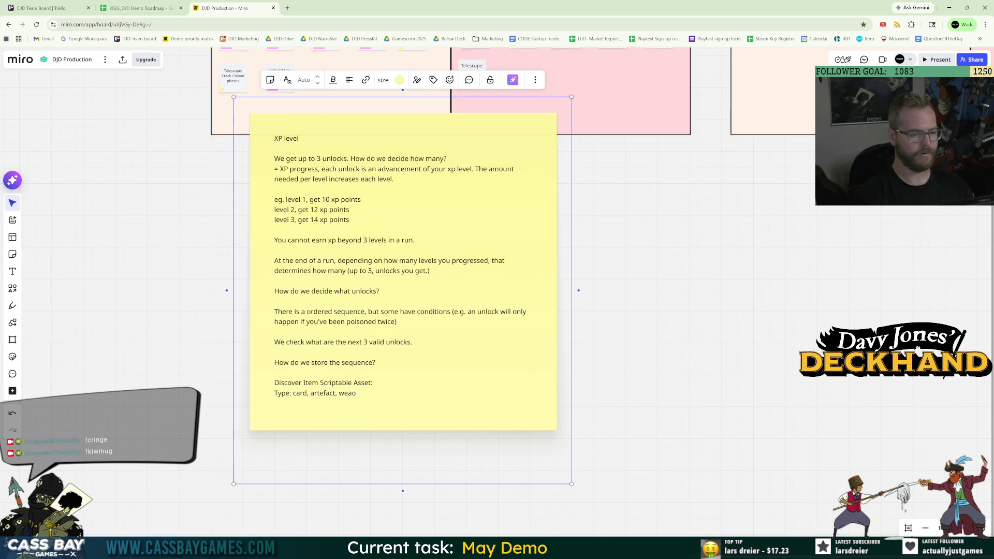
{"action": "type", "text": "pon (eventually, not in "}
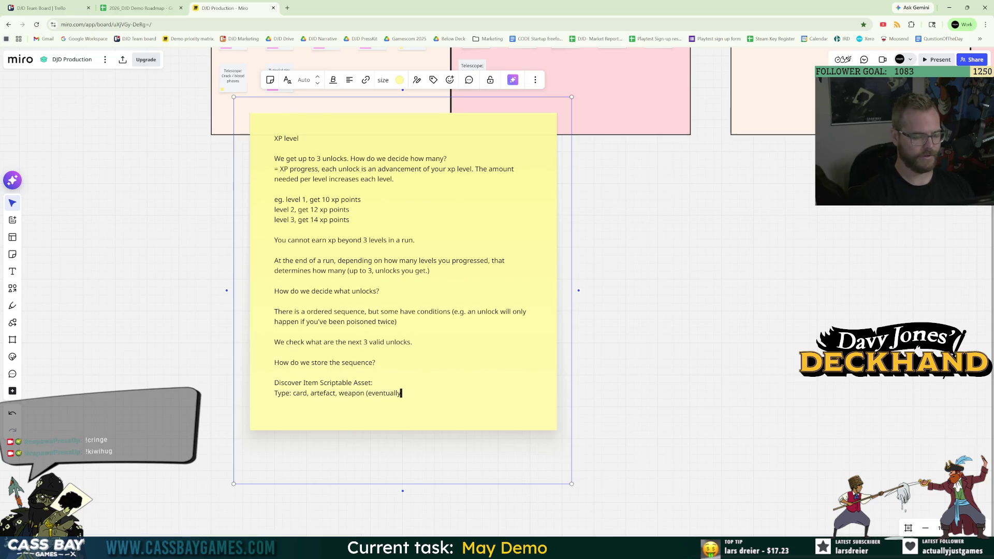
{"action": "type", "text": "demo)"}
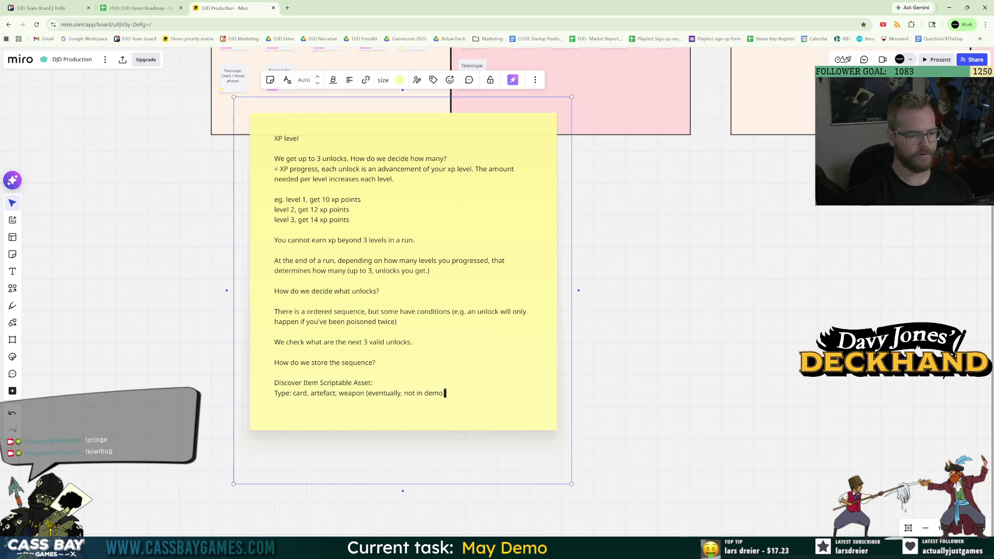
Remove stray lines and letters after the type list, finish editing, and return to Unity.
{"action": "left_click", "coordinate": [351, 383]}
{"action": "key", "text": "End"}
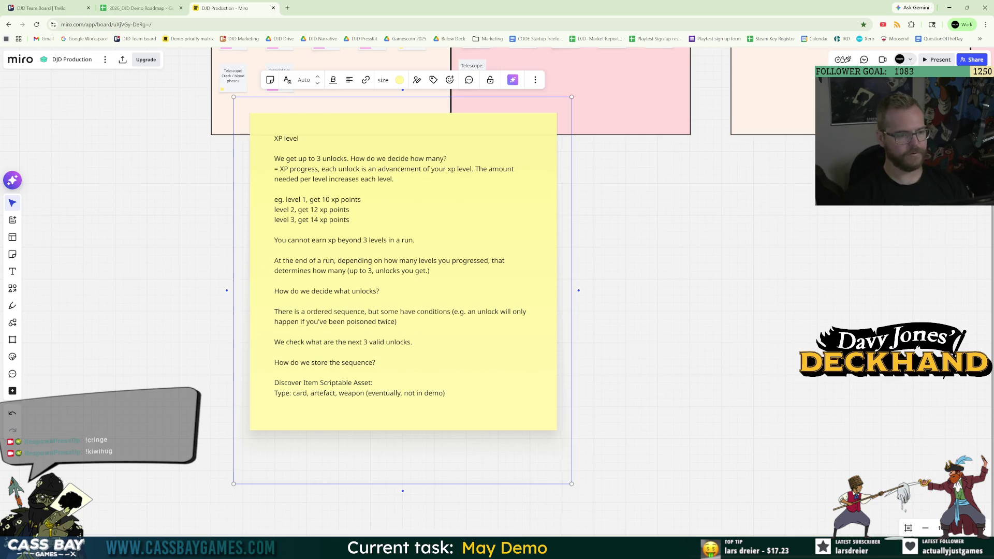
{"action": "key", "text": "Return"}
{"action": "key", "text": "ctrl+z"}
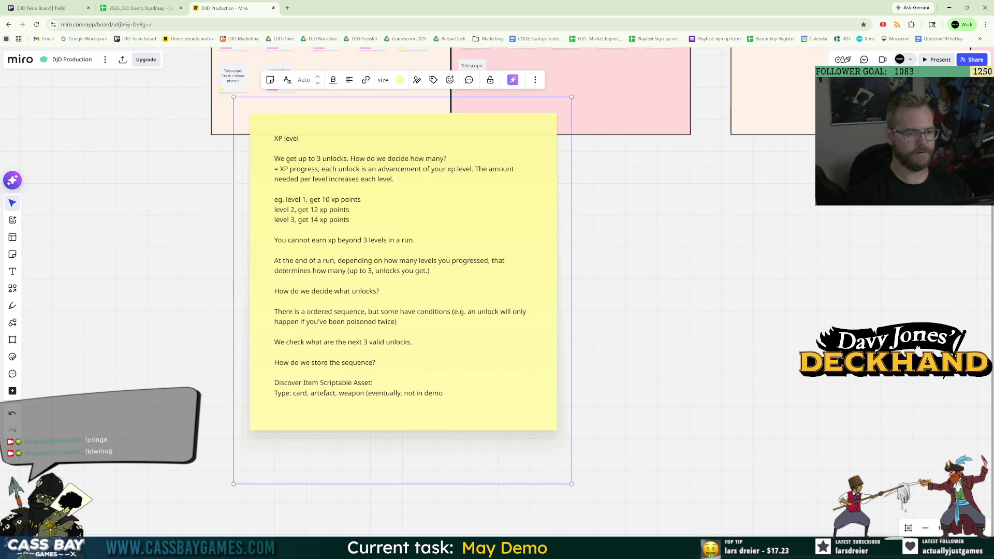
{"action": "type", "text": ")n"}
{"action": "key", "text": "Return"}
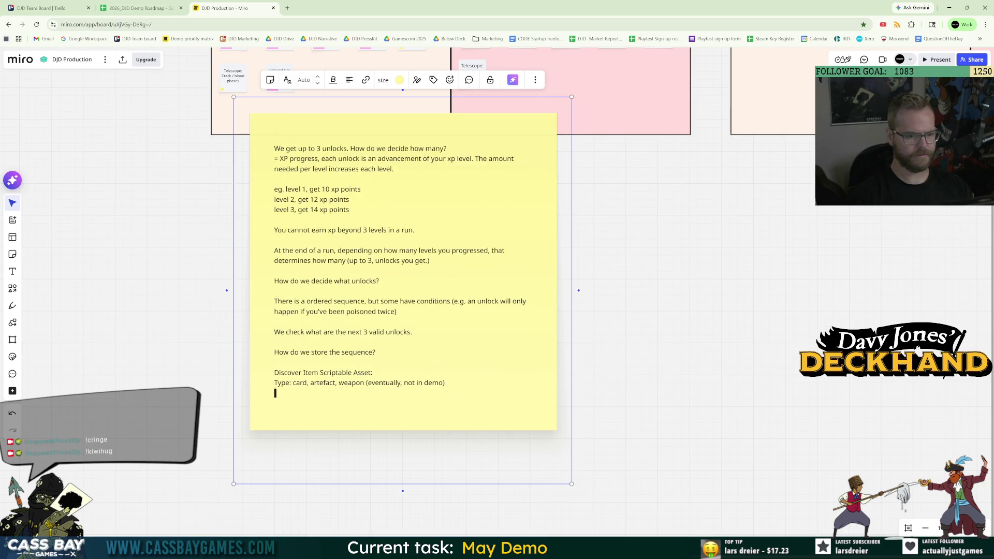
{"action": "key", "text": "BackSpace"}
{"action": "type", "text": "t"}
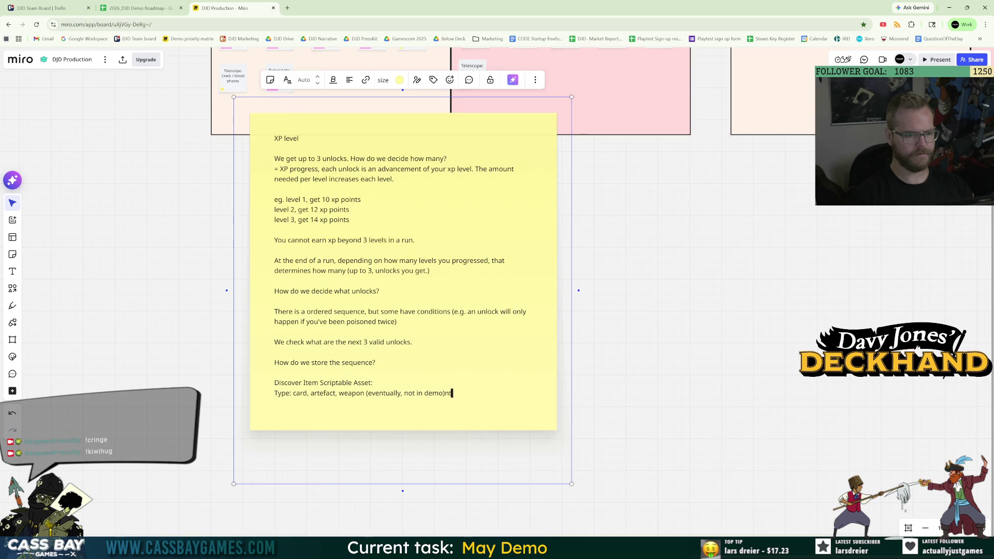
{"action": "type", "text": "fdf"}
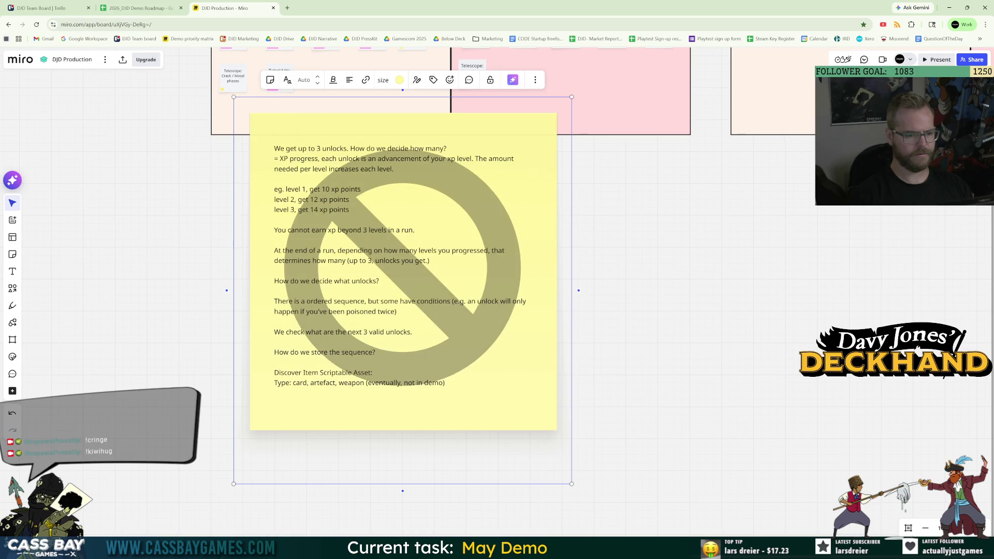
{"action": "key", "text": "BackSpace"}
{"action": "key", "text": "BackSpace"}
{"action": "key", "text": "BackSpace"}
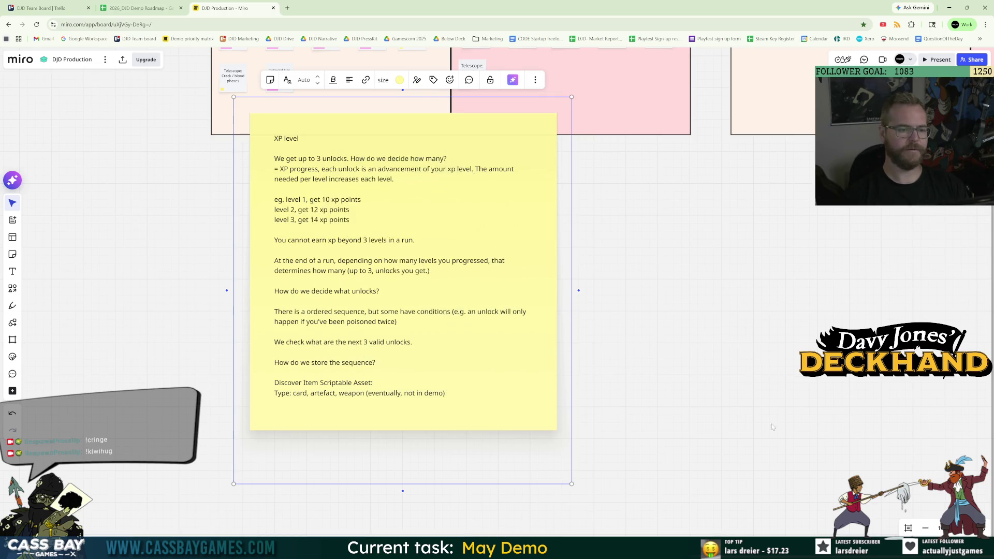
{"action": "left_click", "coordinate": [556, 323]}
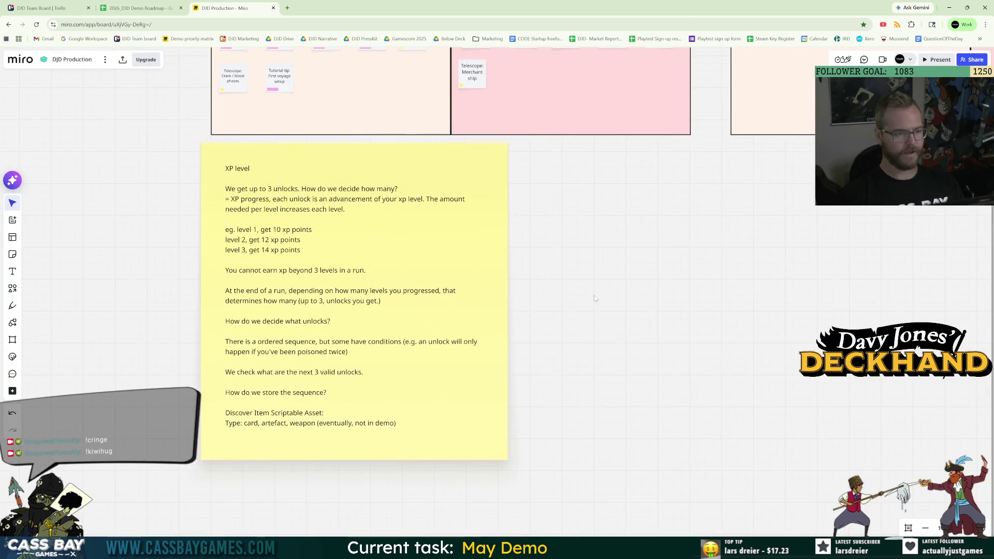
{"action": "key", "text": "alt+Tab"}
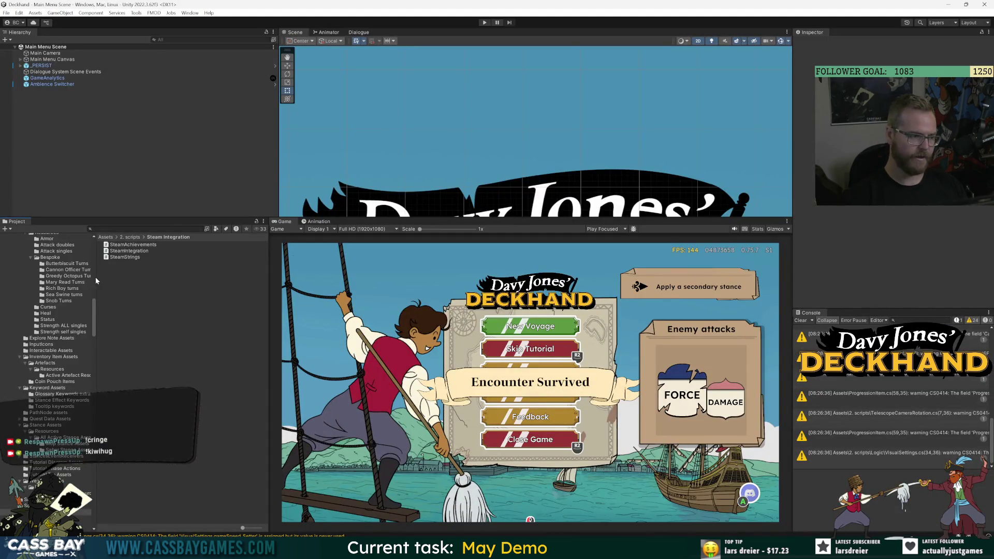
Launch GitHub Desktop through Windows search.
{"action": "left_click_drag", "start_coordinate": [95, 280], "coordinate": [122, 282]}
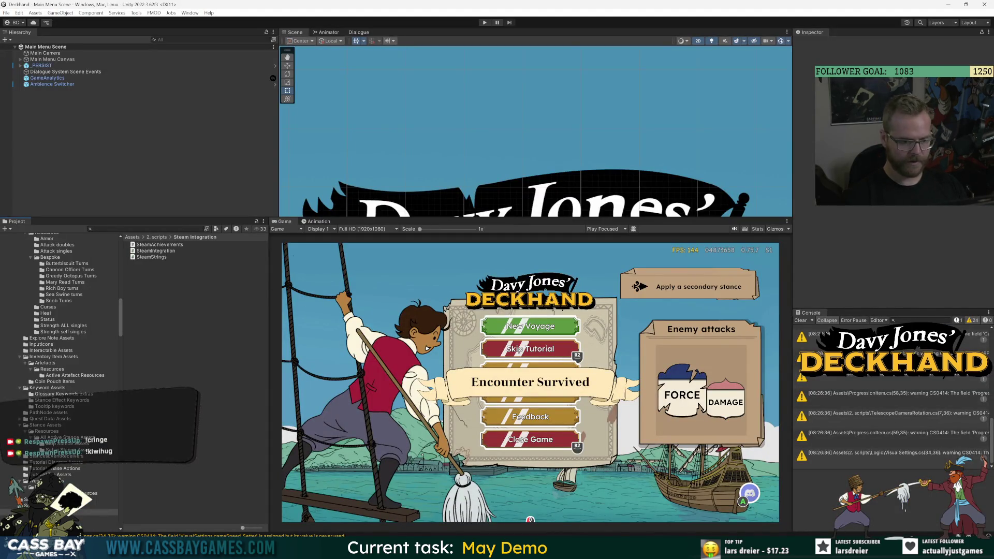
{"action": "key", "text": "super"}
{"action": "type", "text": "git"}
{"action": "key", "text": "Return"}
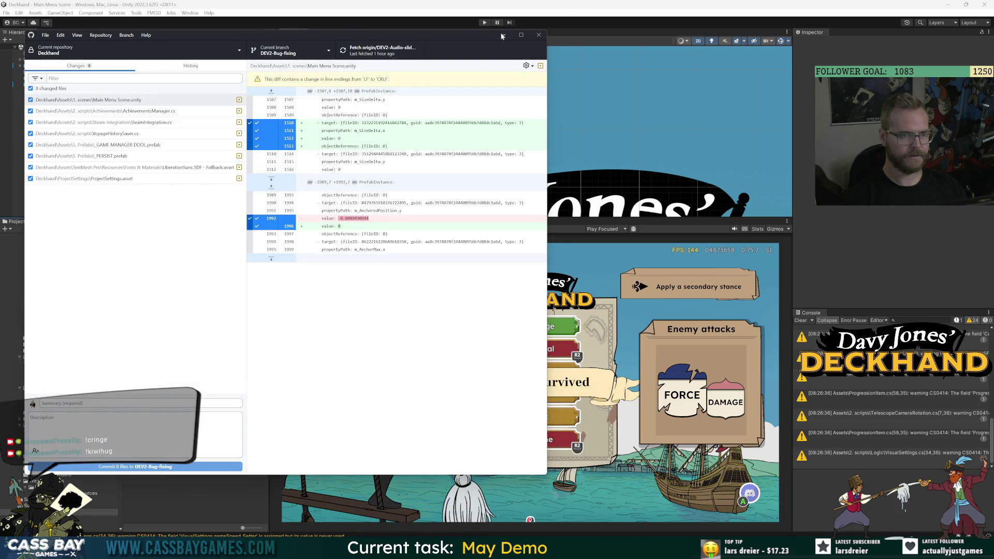
Rename the current branch DEV2-Bug-fixing to DEV2-discovery-system.
{"action": "right_click", "coordinate": [321, 54]}
{"action": "left_click", "coordinate": [310, 61]}
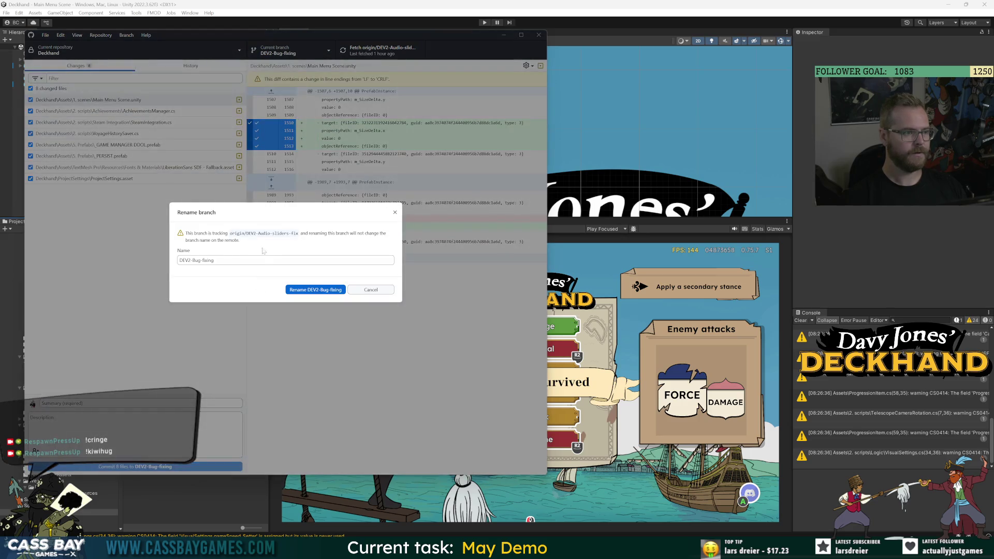
{"action": "left_click", "coordinate": [212, 260]}
{"action": "key", "text": "ctrl+a"}
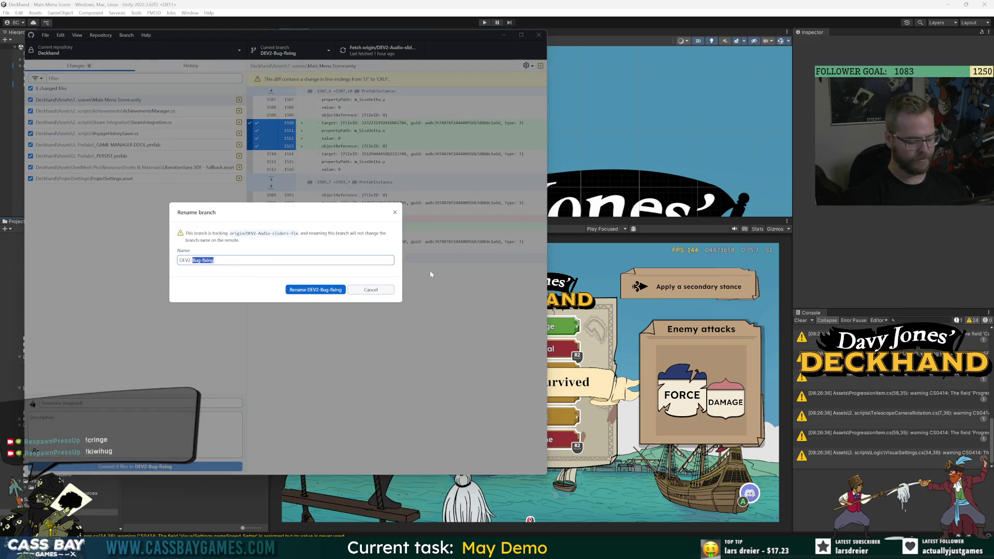
{"action": "type", "text": "DEV2-discovery"}
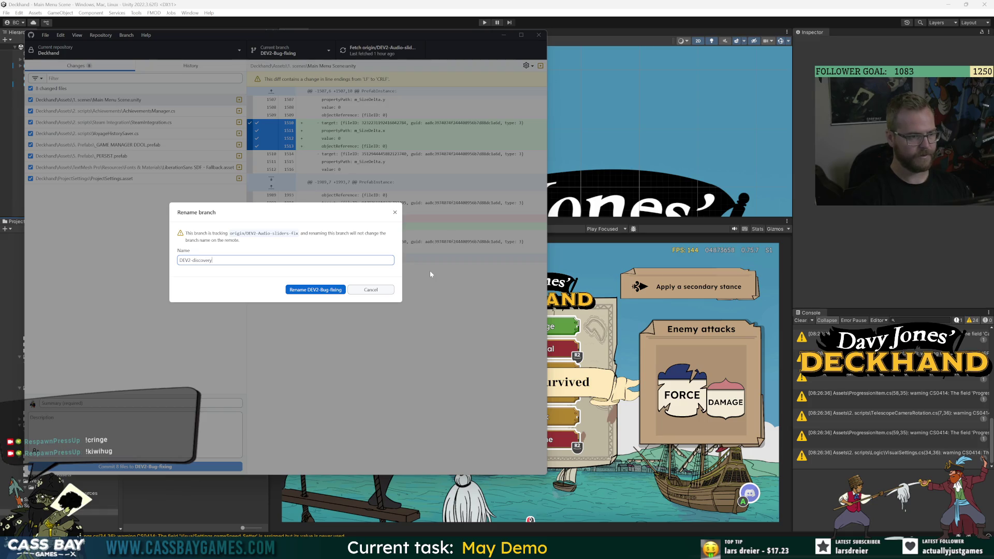
{"action": "type", "text": "-system"}
{"action": "key", "text": "Return"}
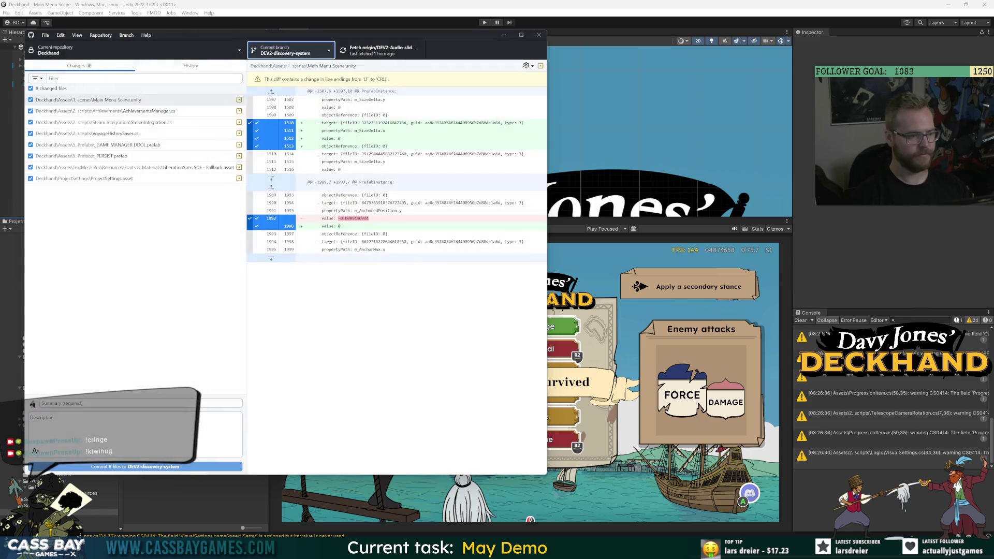
Open the 2. Scripts folder and browse subfolders like Logic, Settings Menu and Save System.
{"action": "left_click", "coordinate": [853, 231]}
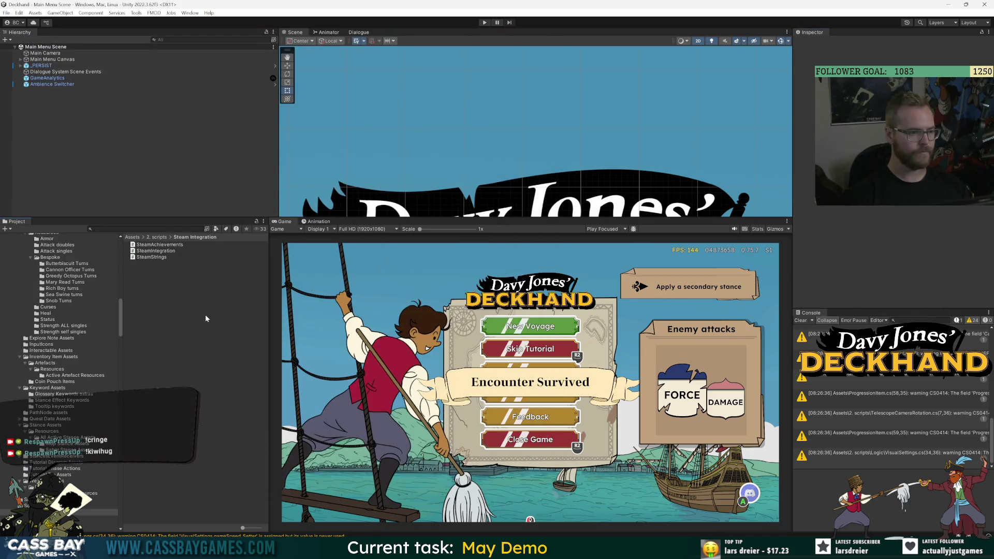
{"action": "scroll", "coordinate": [121, 312], "scroll_direction": "up", "scroll_amount": 10}
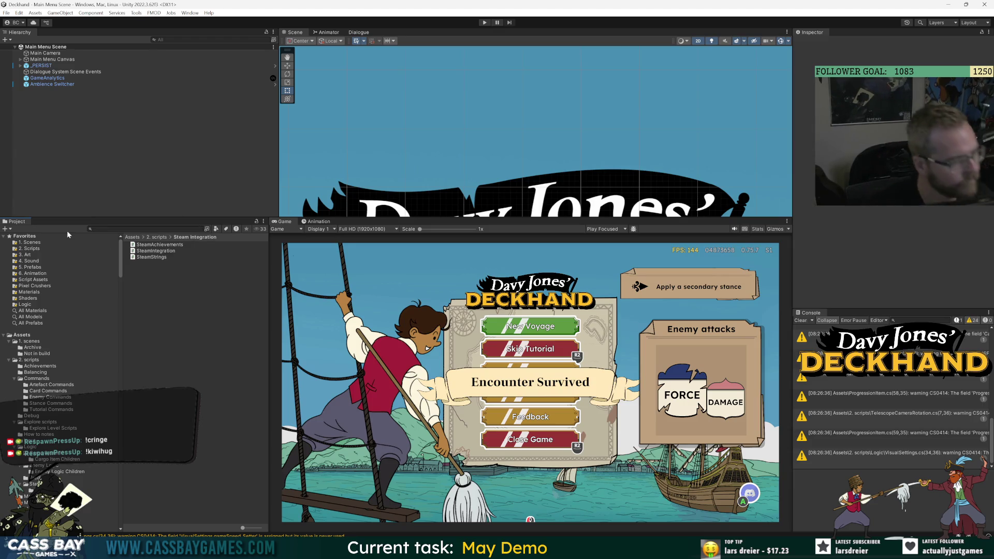
{"action": "left_click", "coordinate": [37, 249]}
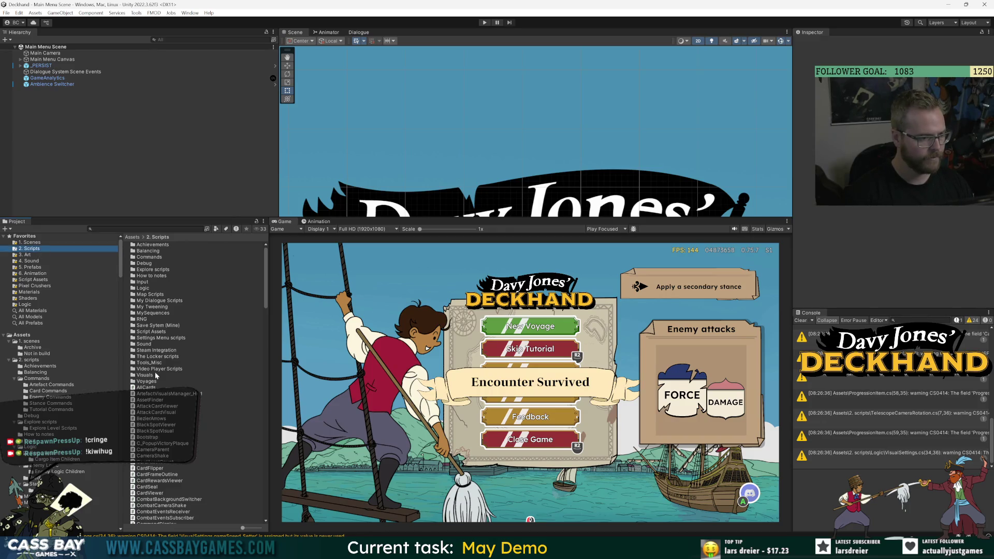
{"action": "left_click", "coordinate": [158, 333]}
{"action": "left_click", "coordinate": [149, 288]}
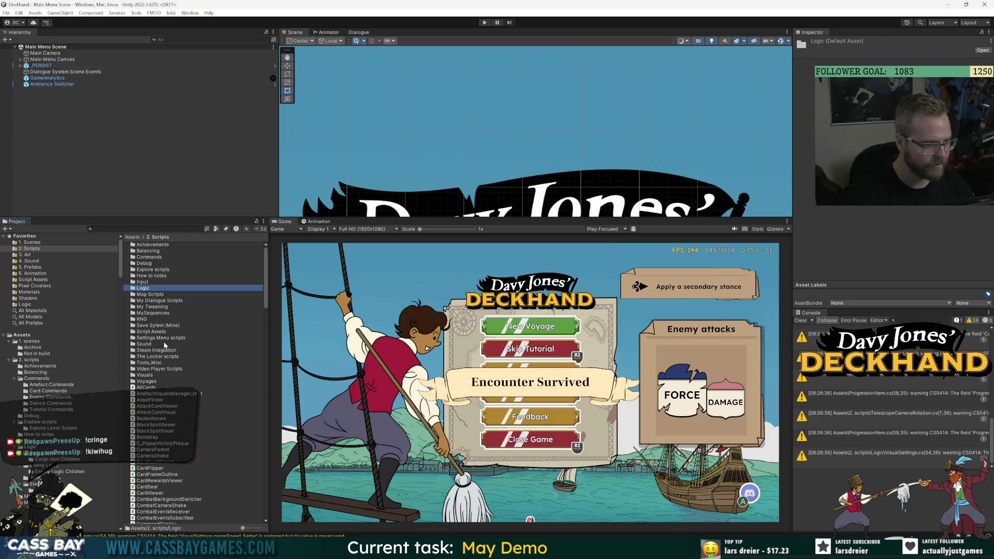
{"action": "left_click", "coordinate": [147, 344]}
{"action": "left_click", "coordinate": [151, 374]}
{"action": "left_click", "coordinate": [155, 356]}
{"action": "left_click", "coordinate": [155, 337]}
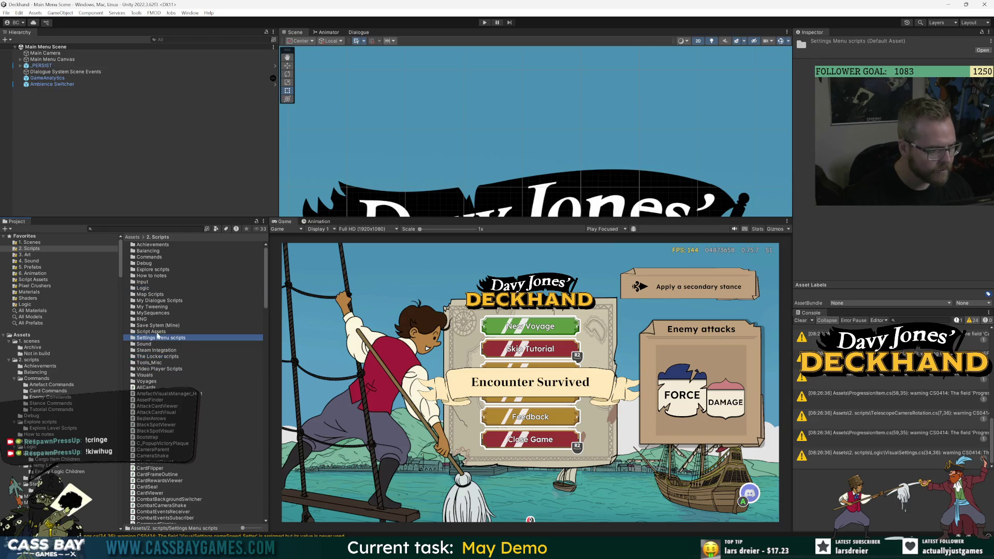
{"action": "left_click", "coordinate": [156, 331]}
{"action": "left_click", "coordinate": [155, 326]}
Go back to the 2. Scripts listing and look at The Locker and Voyages folders.
{"action": "key", "text": "ctrl+f"}
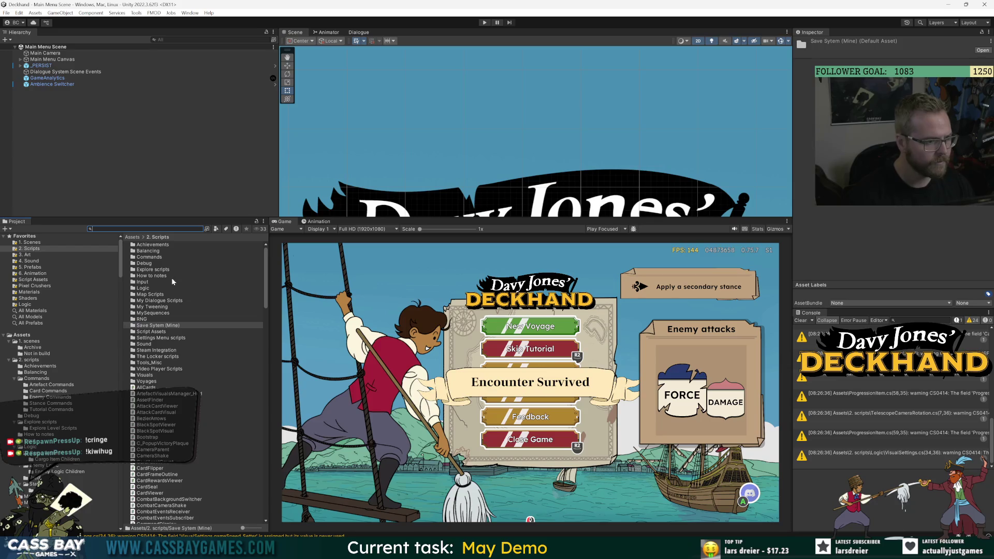
{"action": "scroll", "coordinate": [172, 279], "scroll_direction": "down", "scroll_amount": 2}
{"action": "scroll", "coordinate": [171, 288], "scroll_direction": "up", "scroll_amount": 2}
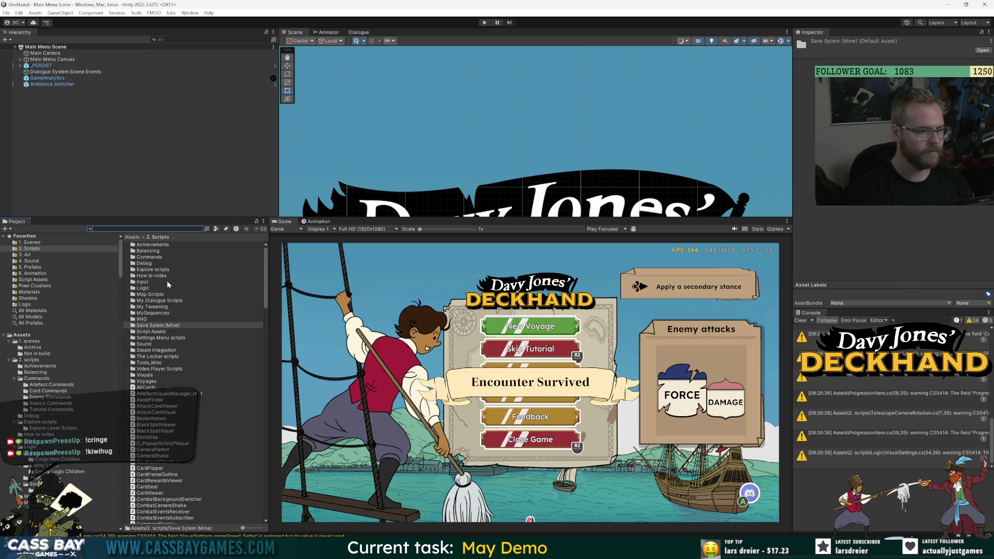
{"action": "left_click", "coordinate": [37, 249]}
{"action": "left_click", "coordinate": [158, 357]}
{"action": "left_click", "coordinate": [147, 381]}
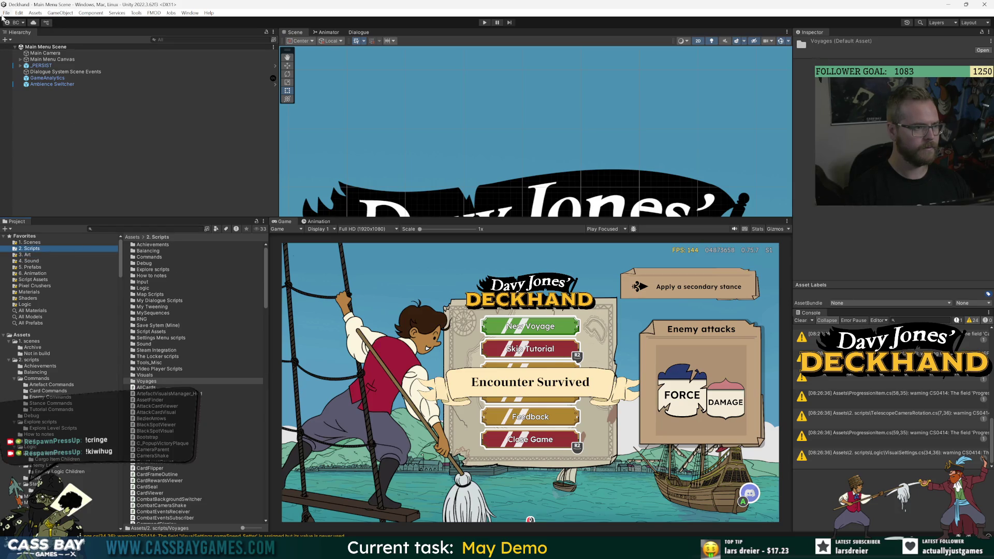
Bring up the context menu in 2. Scripts and expand its Create submenu.
{"action": "right_click", "coordinate": [199, 338]}
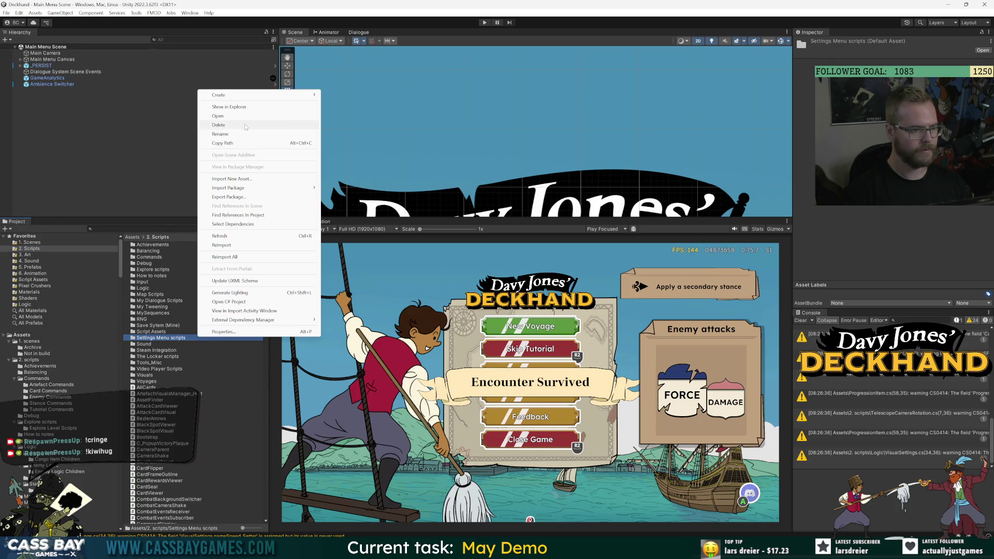
{"action": "left_click", "coordinate": [201, 412]}
{"action": "right_click", "coordinate": [201, 414]}
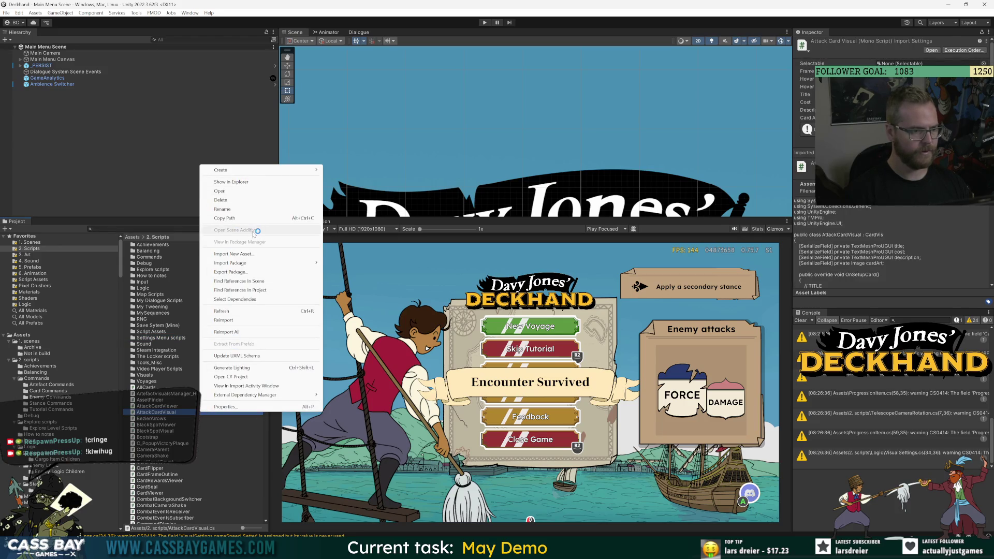
{"action": "mouse_move", "coordinate": [265, 168]}
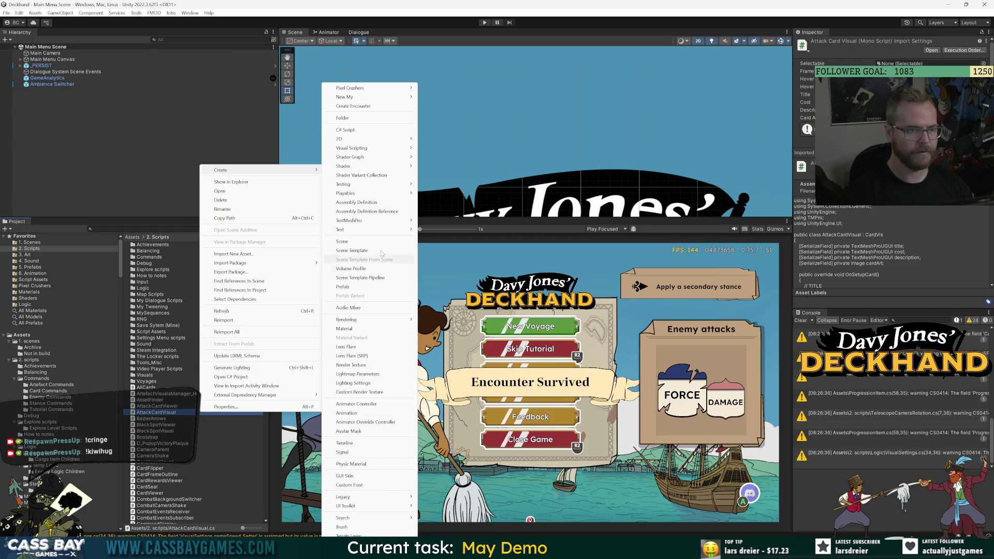
{"action": "right_click", "coordinate": [229, 468]}
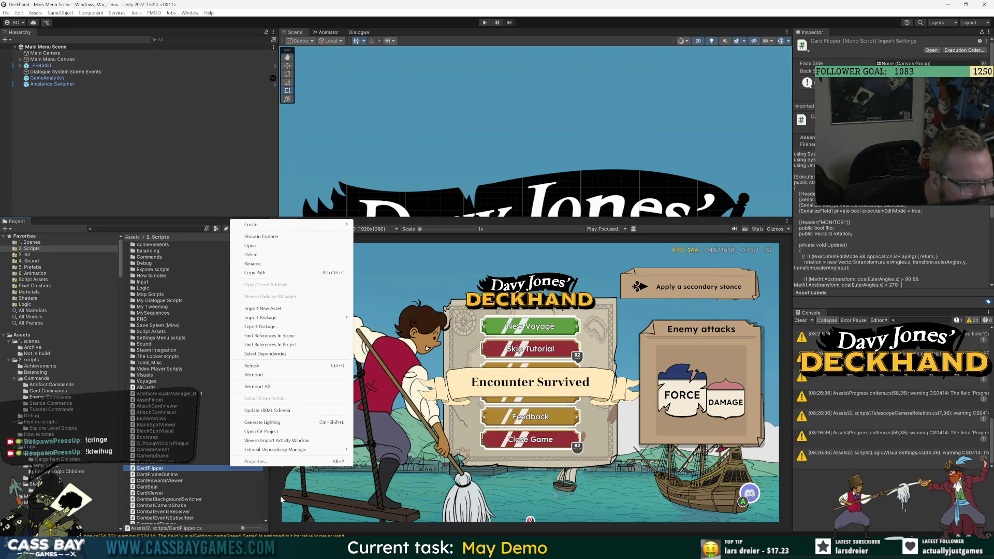
{"action": "mouse_move", "coordinate": [331, 225]}
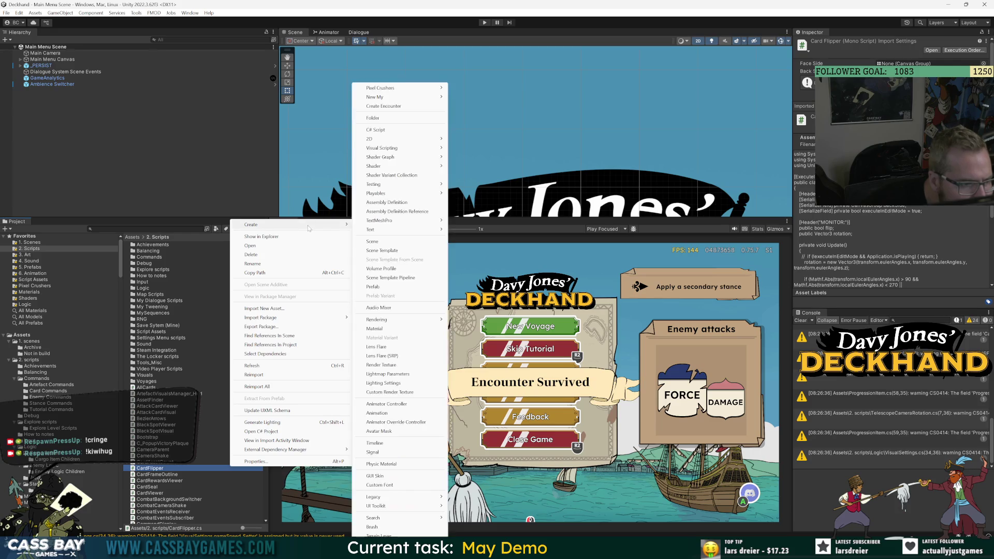
{"action": "mouse_move", "coordinate": [367, 232]}
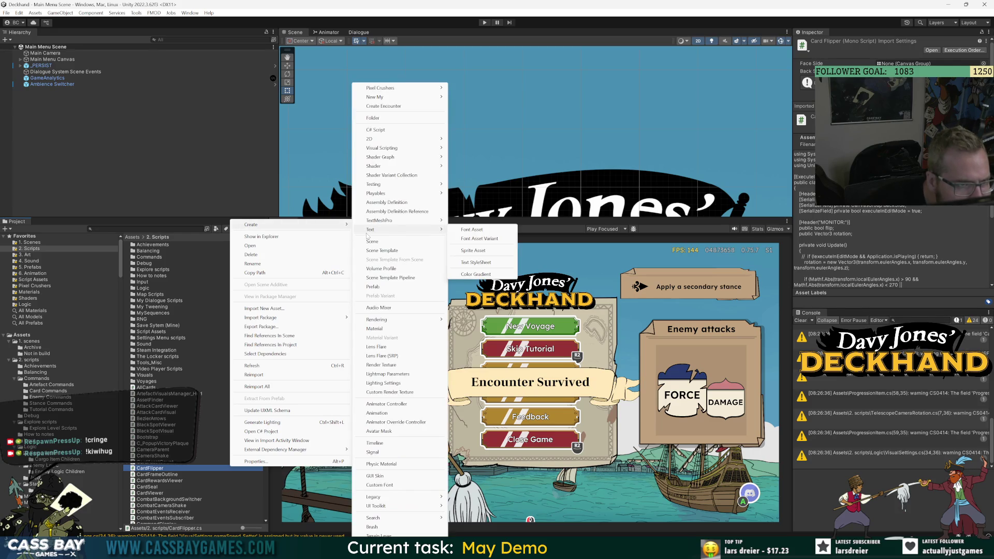
Create a folder named Discovery system in 2. Scripts and open it.
{"action": "left_click", "coordinate": [373, 118]}
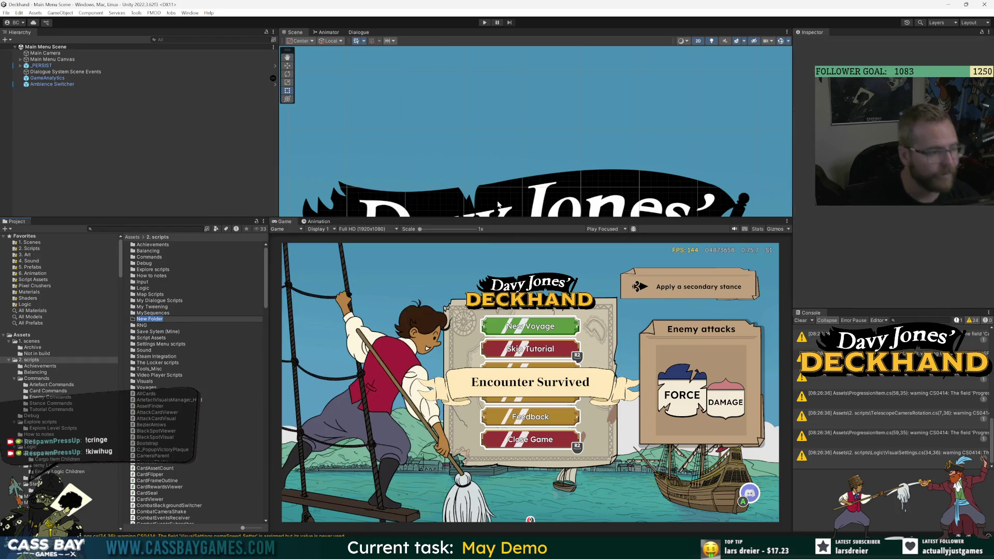
{"action": "type", "text": "Discovery system"}
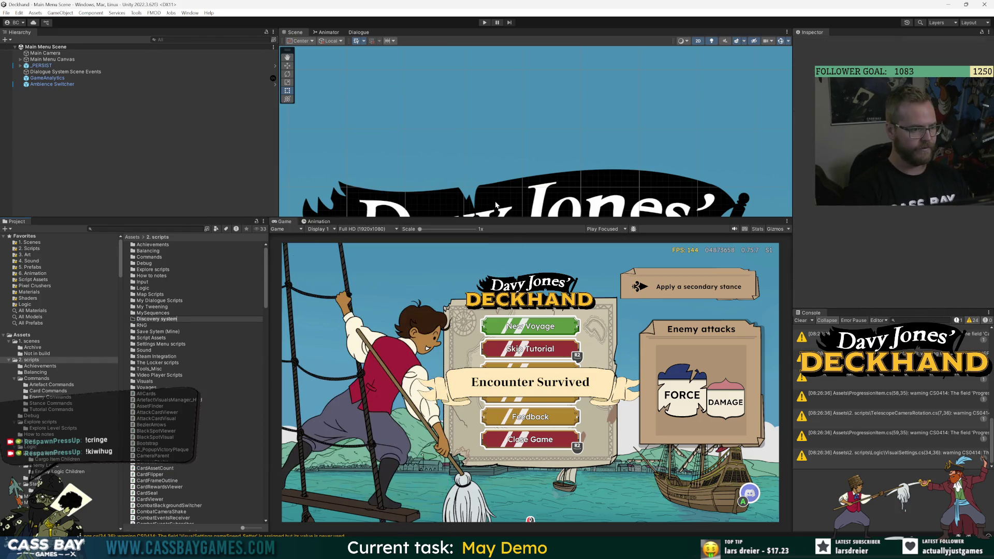
{"action": "key", "text": "Return"}
{"action": "double_click", "coordinate": [166, 269]}
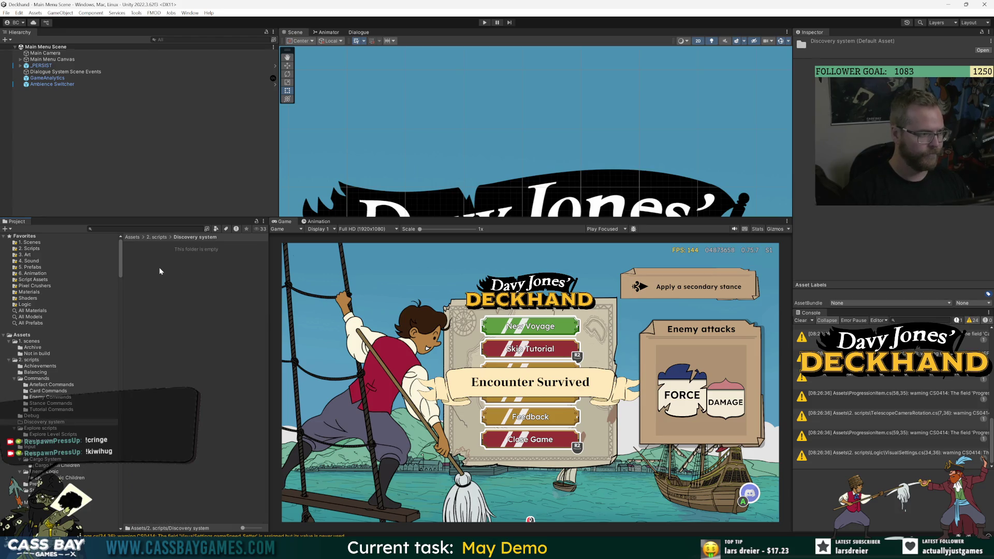
Create a C# script named DiscoveryItemAsset inside the Discovery system folder.
{"action": "right_click", "coordinate": [178, 265]}
{"action": "mouse_move", "coordinate": [238, 270]}
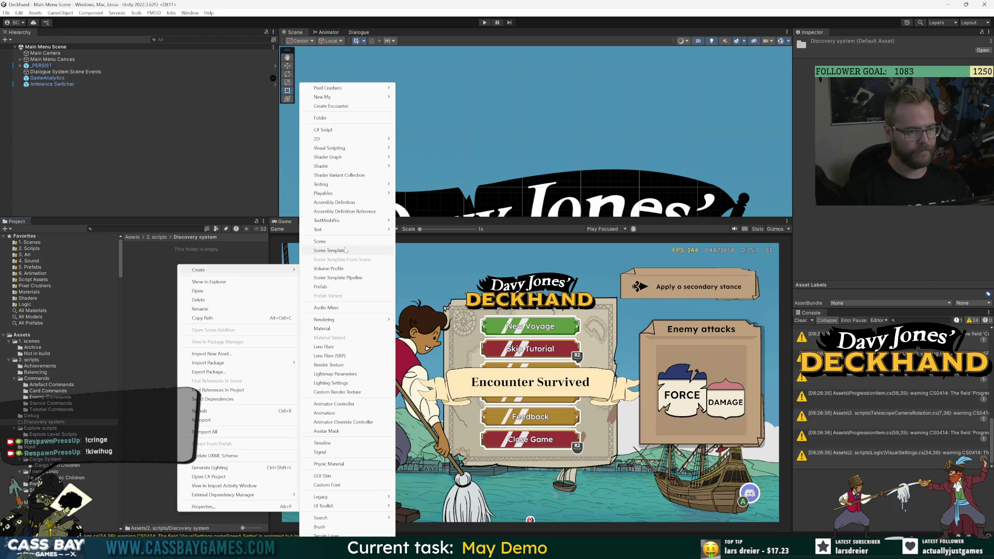
{"action": "left_click", "coordinate": [336, 130]}
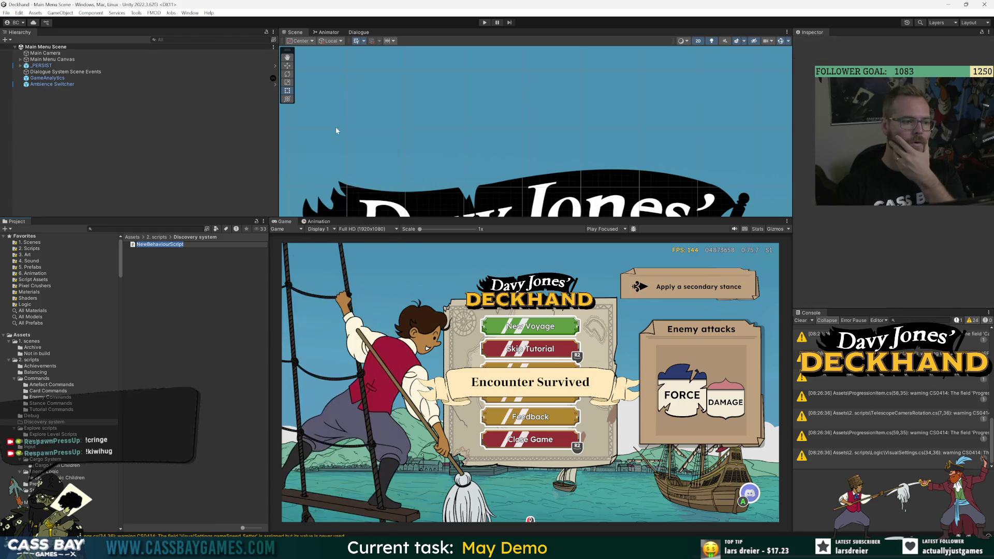
{"action": "type", "text": "Discovery"}
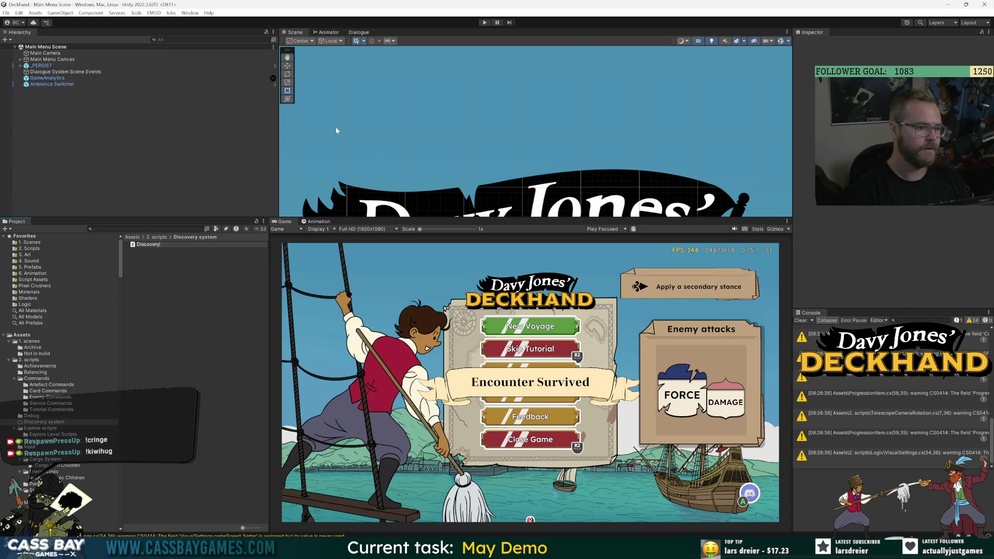
{"action": "type", "text": "ItemAsset"}
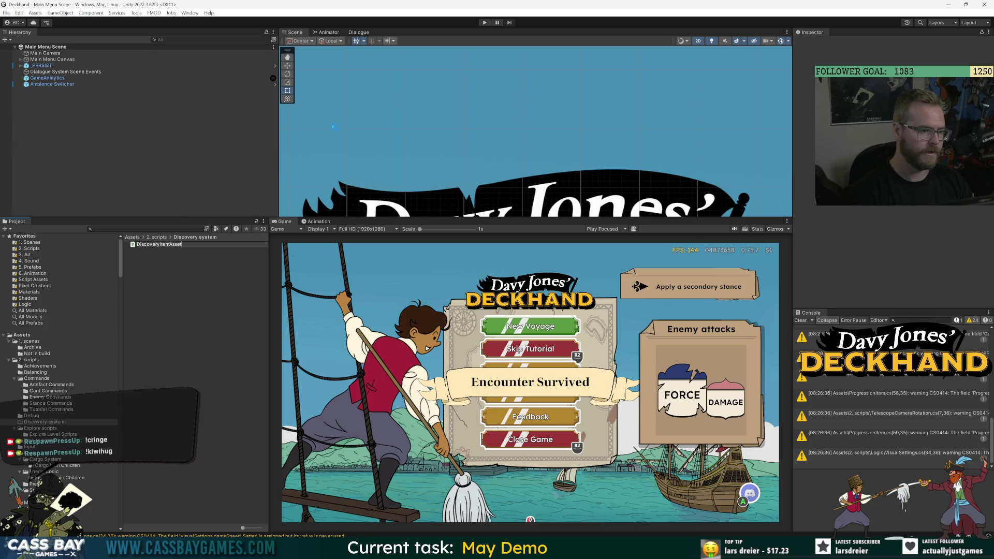
{"action": "key", "text": "Return"}
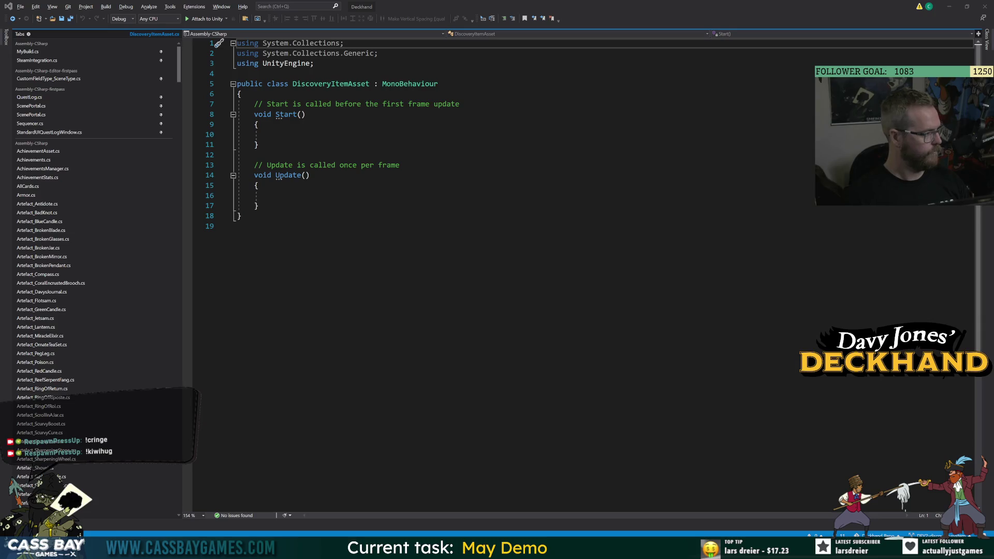
Remove the default Start/Update methods and make DiscoveryItemAsset derive from ScriptableObject.
{"action": "key", "text": "alt+Tab"}
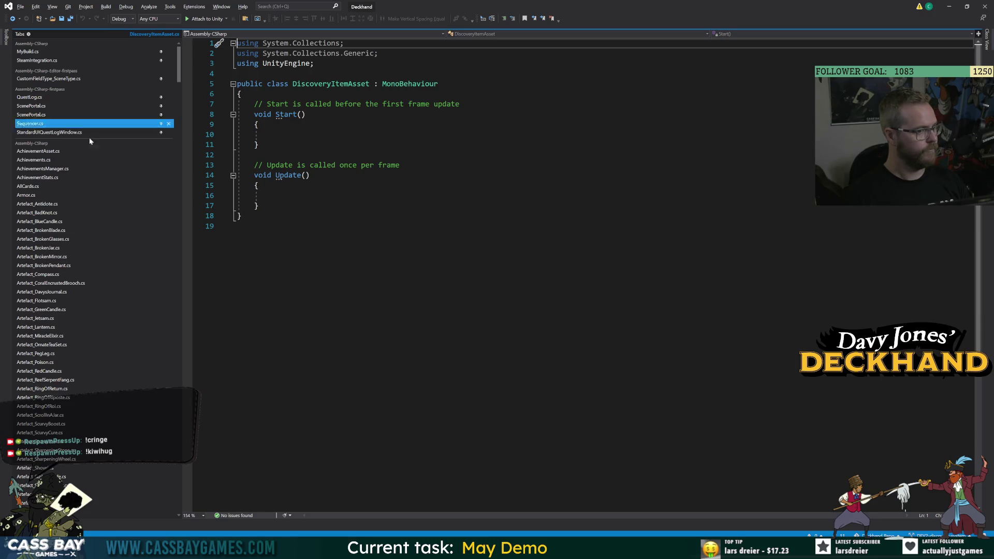
{"action": "left_click_drag", "start_coordinate": [238, 104], "coordinate": [260, 206]}
{"action": "key", "text": "Delete"}
{"action": "double_click", "coordinate": [414, 86]}
{"action": "type", "text": "ScriptableObject"}
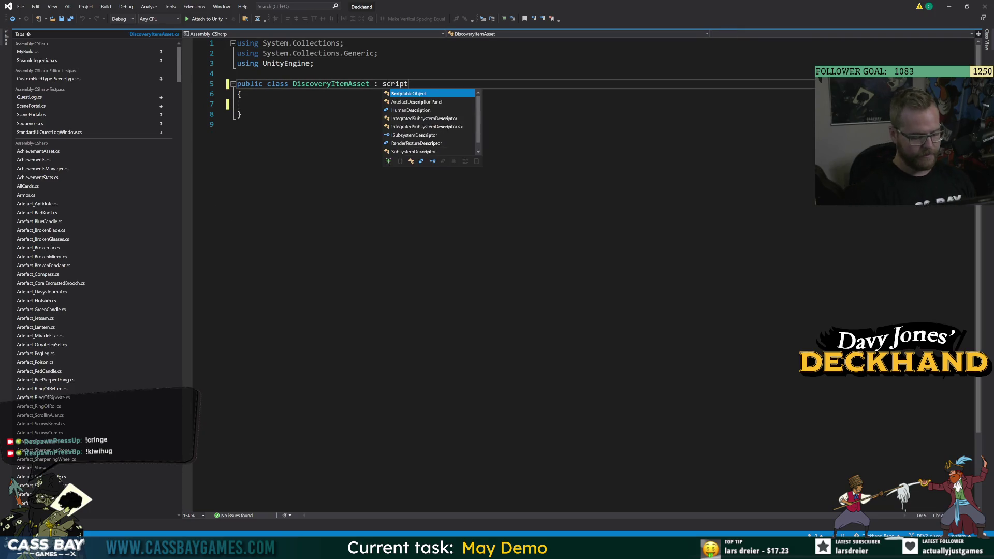
Add CreateAssetMenu with fileName 'DiscoveryItem_' and menuName 'New My/Discovery Item', then save.
{"action": "key", "text": "Up"}
{"action": "key", "text": "Return"}
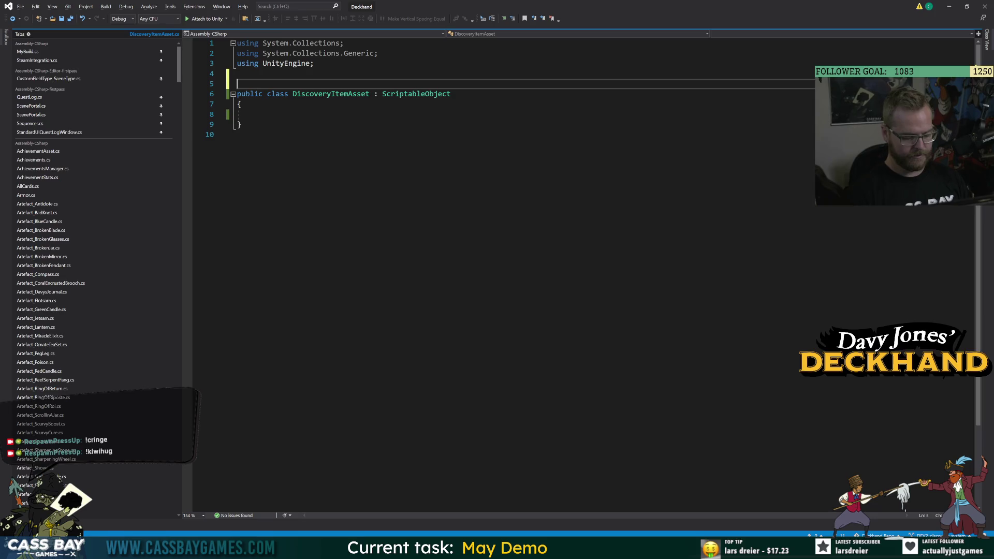
{"action": "type", "text": "[CreateAssetMenu"}
{"action": "type", "text": "(fileName ="}
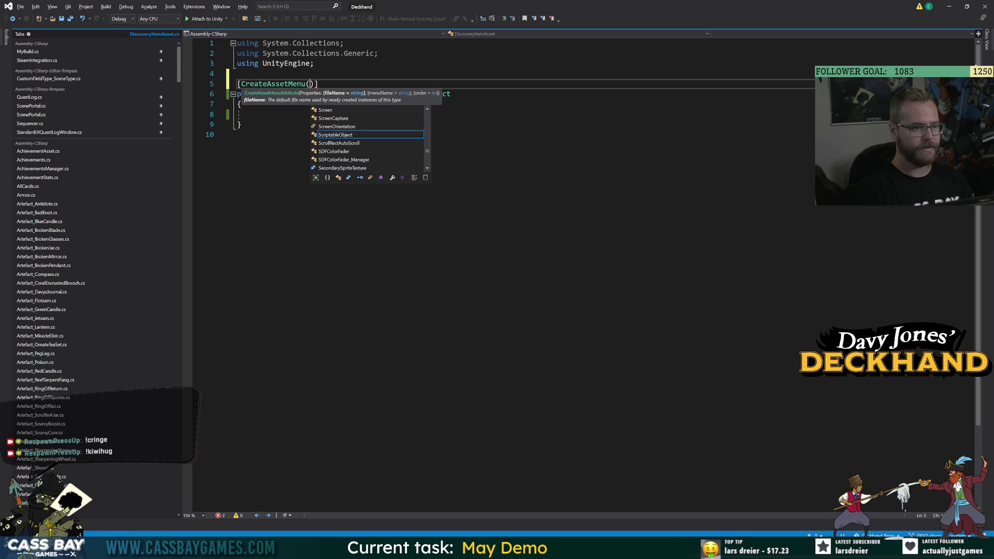
{"action": "type", "text": " \""}
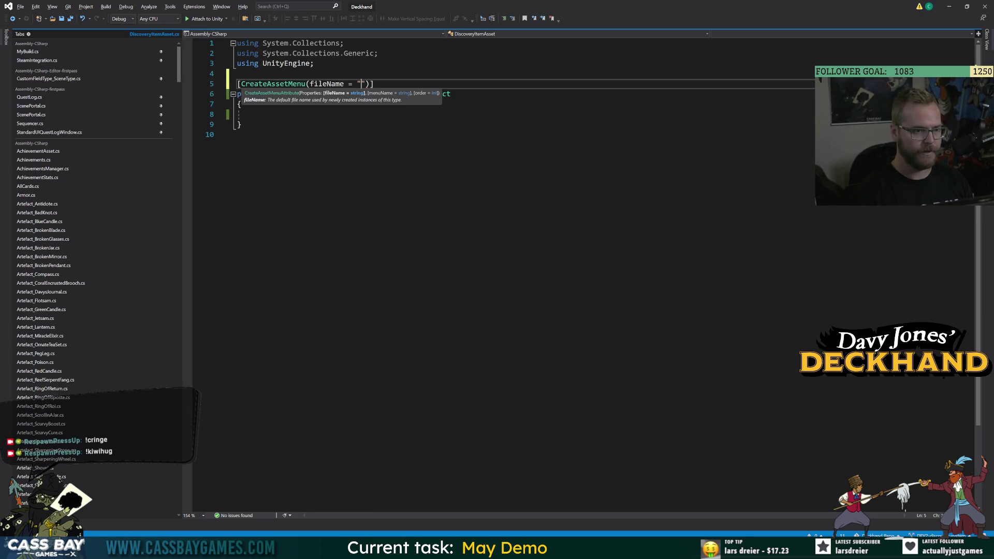
{"action": "type", "text": "DiscoveryIte"}
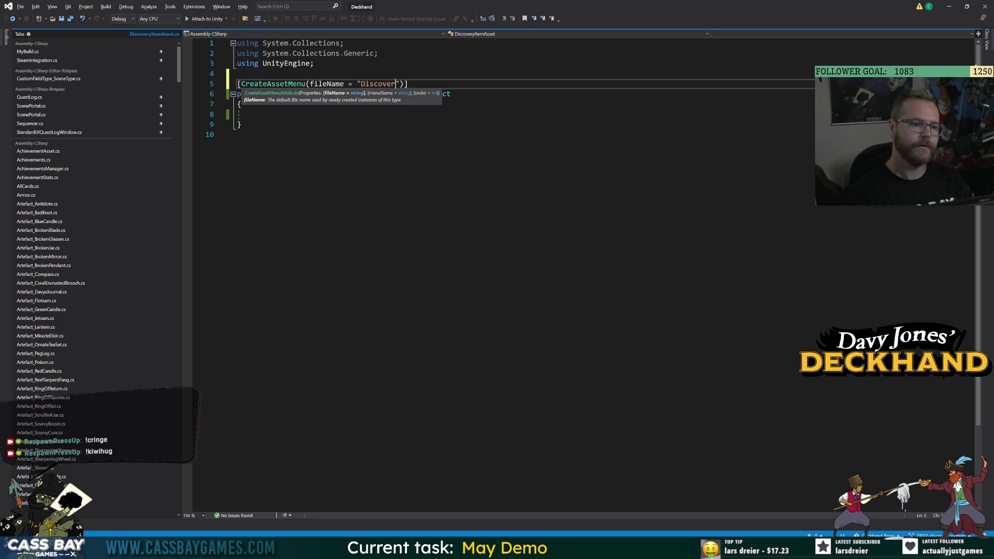
{"action": "type", "text": "m_"}
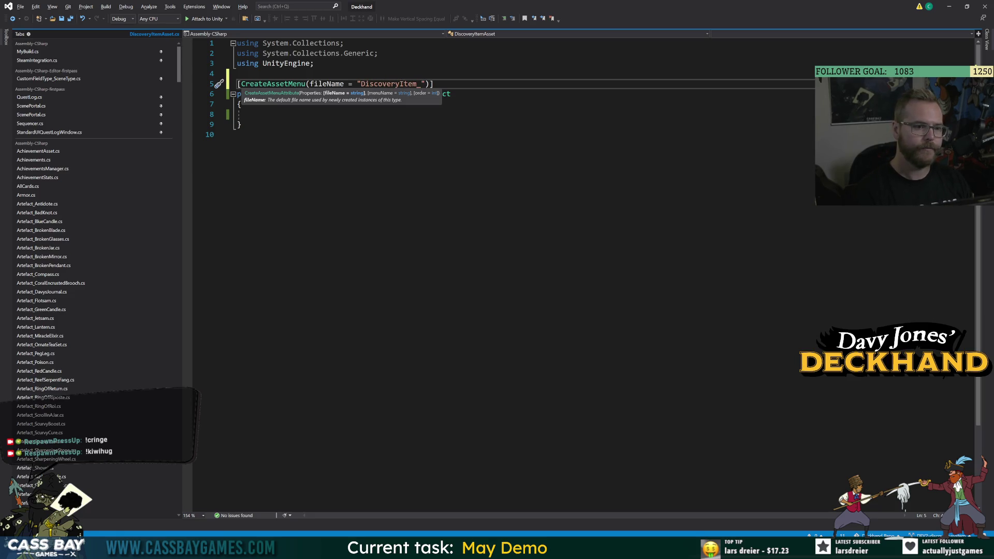
{"action": "key", "text": "End"}
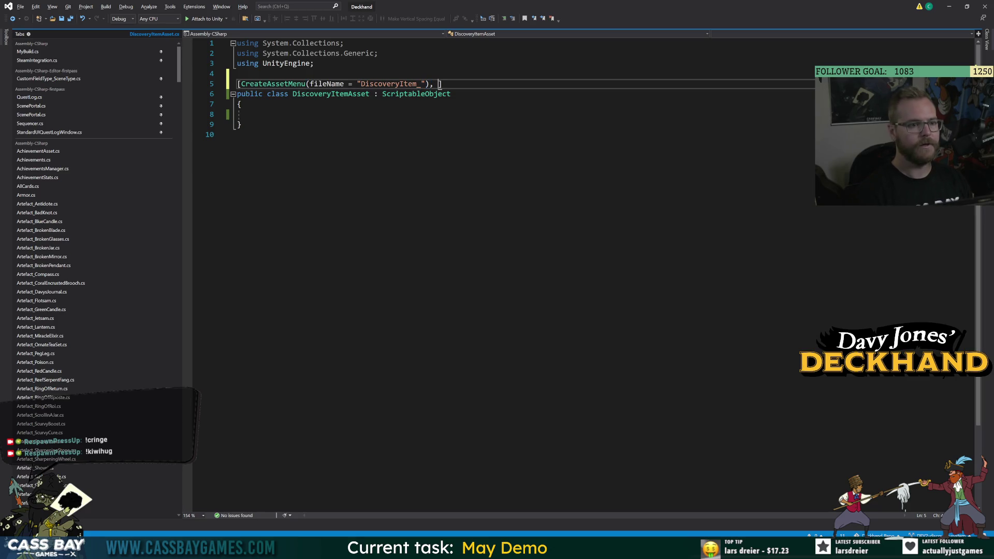
{"action": "key", "text": "Left"}
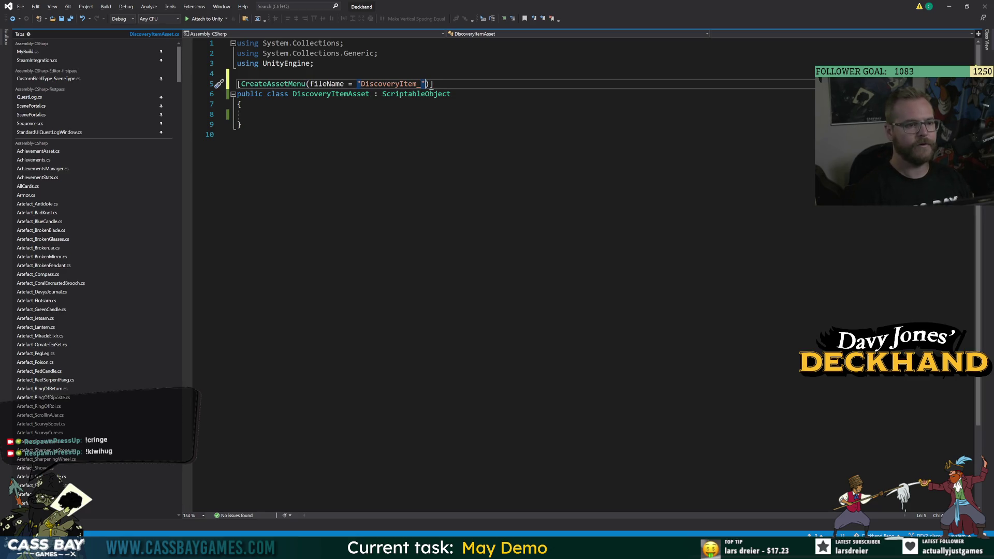
{"action": "type", "text": ", "}
{"action": "type", "text": "menuName = "}
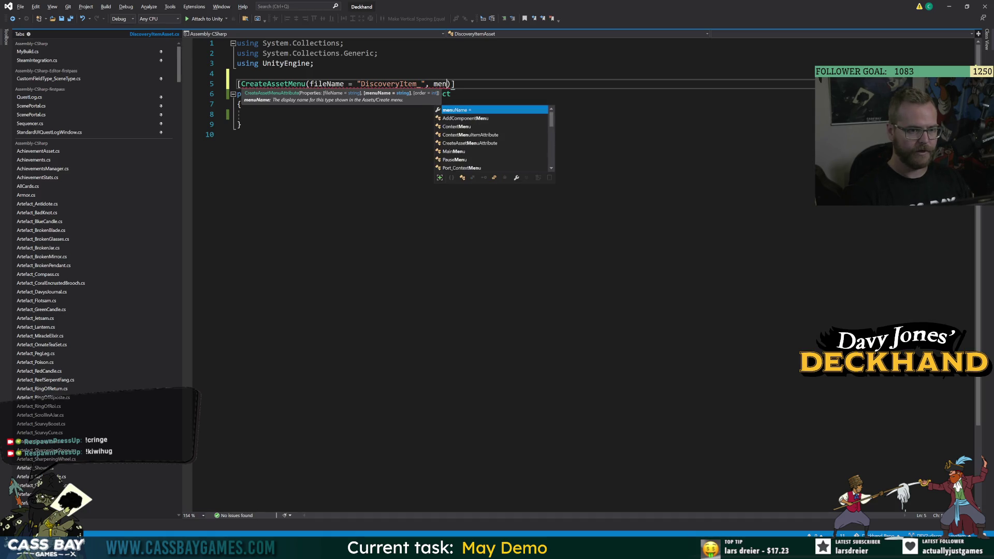
{"action": "type", "text": "\""}
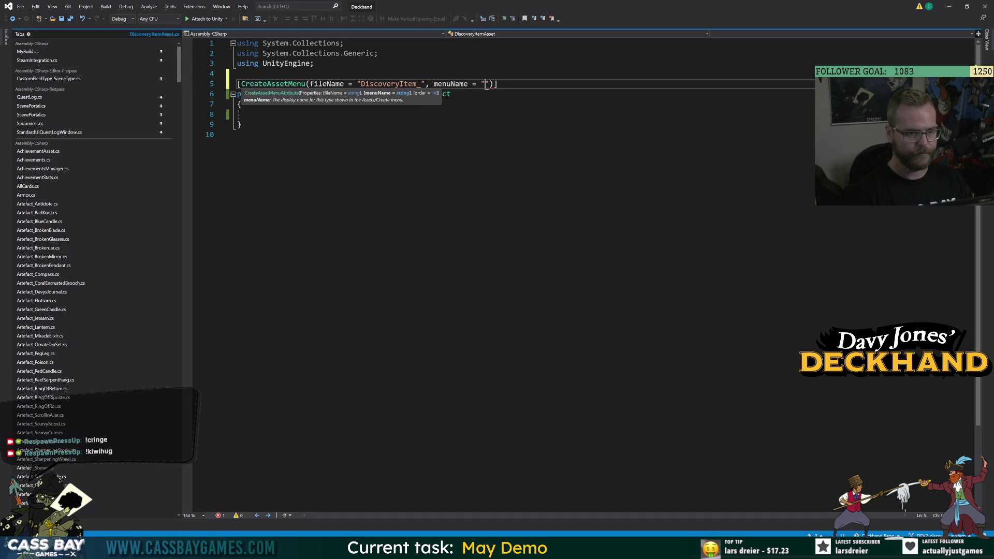
{"action": "type", "text": "wy"}
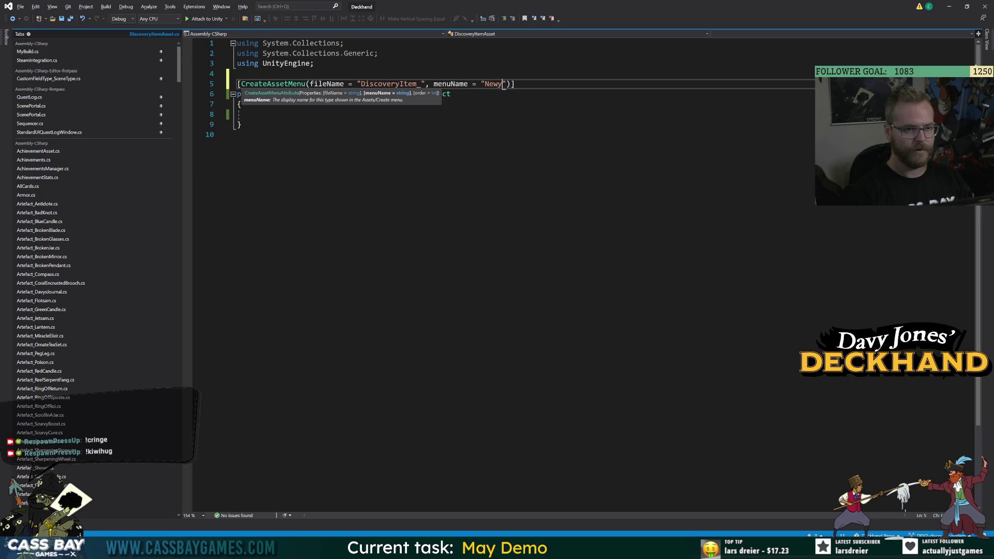
{"action": "type", "text": "My/"}
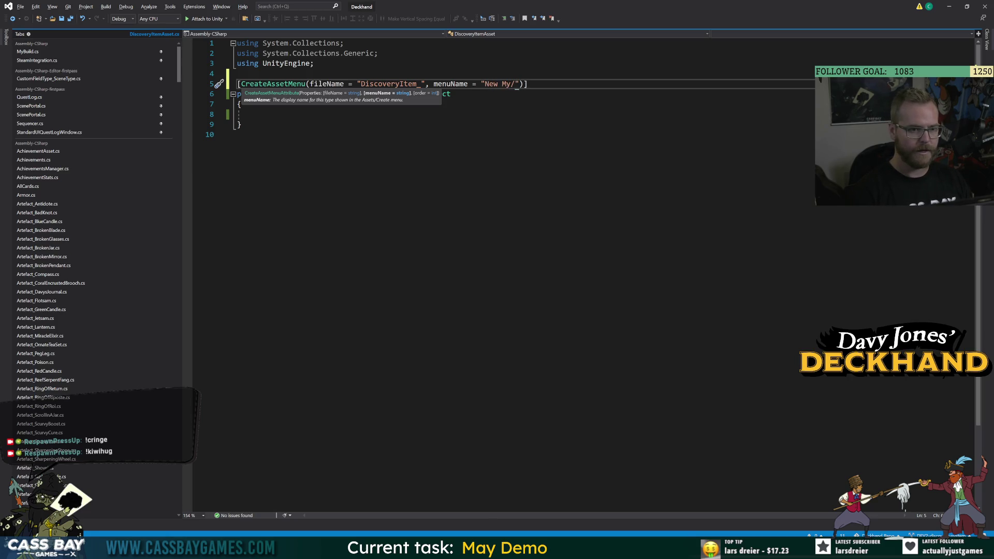
{"action": "type", "text": "Discovery Ite"}
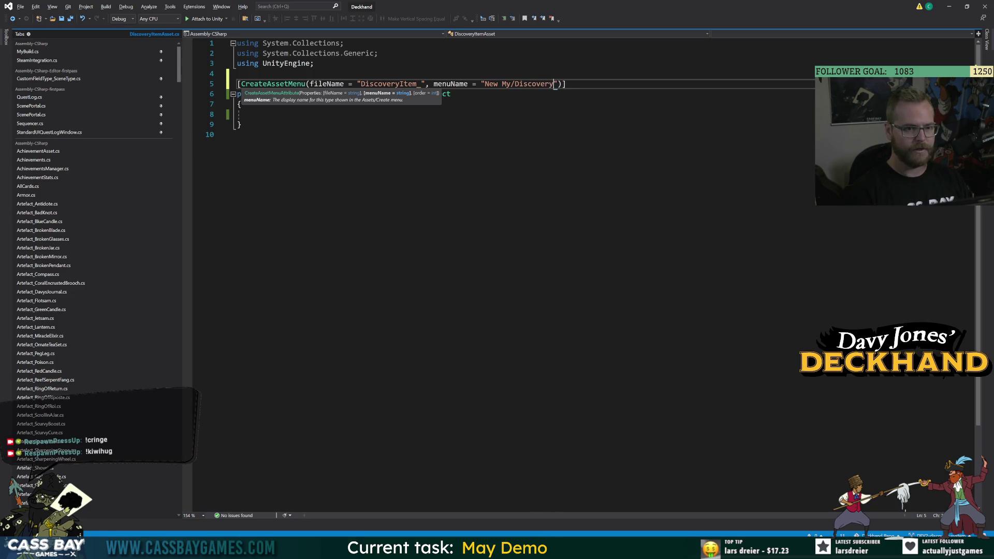
{"action": "type", "text": "m"}
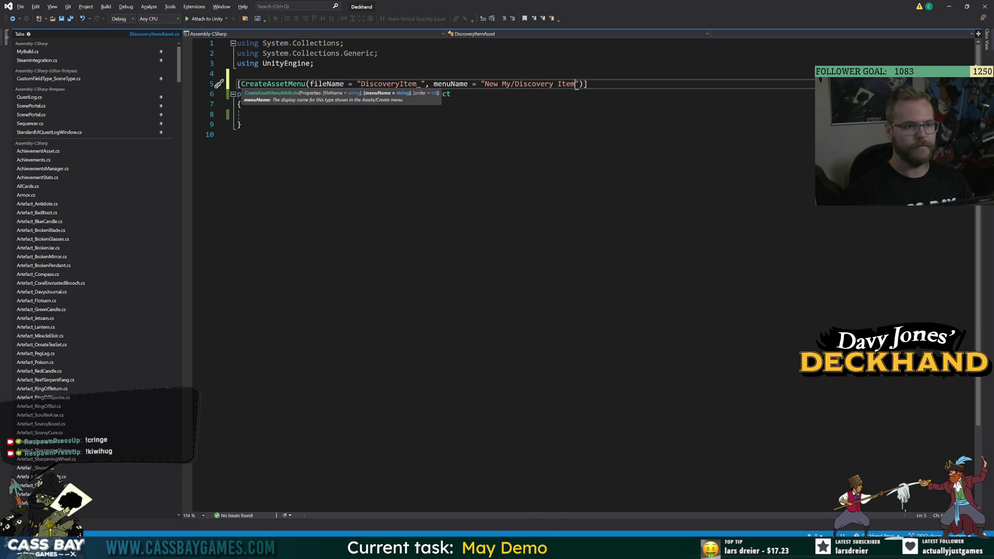
{"action": "key", "text": "ctrl+s"}
{"action": "key", "text": "alt+Tab"}
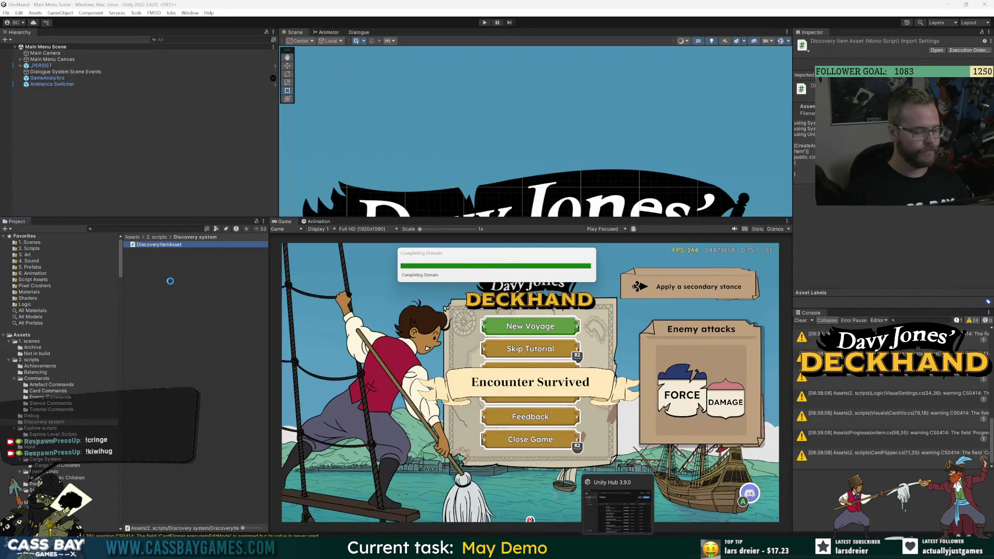
Verify Discovery Item is listed under Create > New My in the Project panel.
{"action": "right_click", "coordinate": [203, 274]}
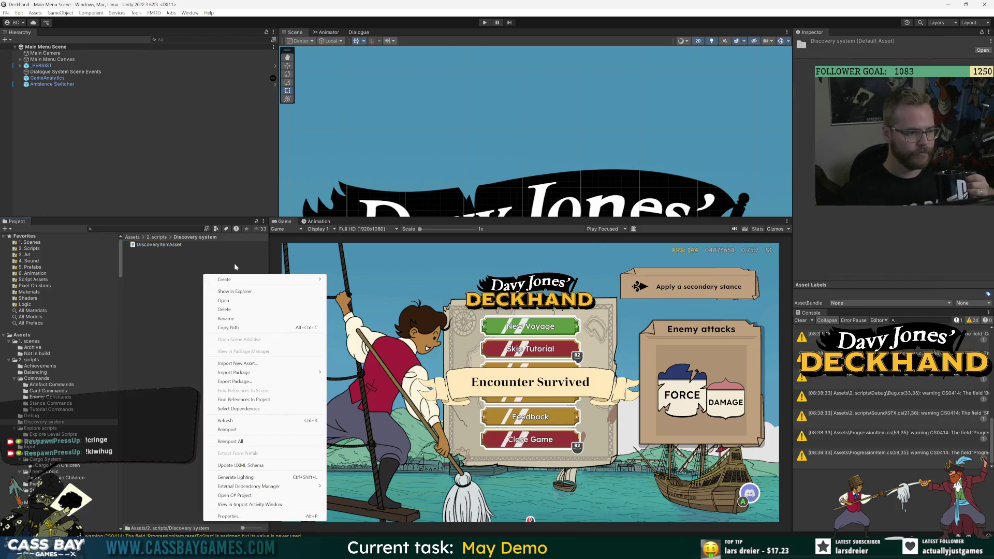
{"action": "mouse_move", "coordinate": [235, 279]}
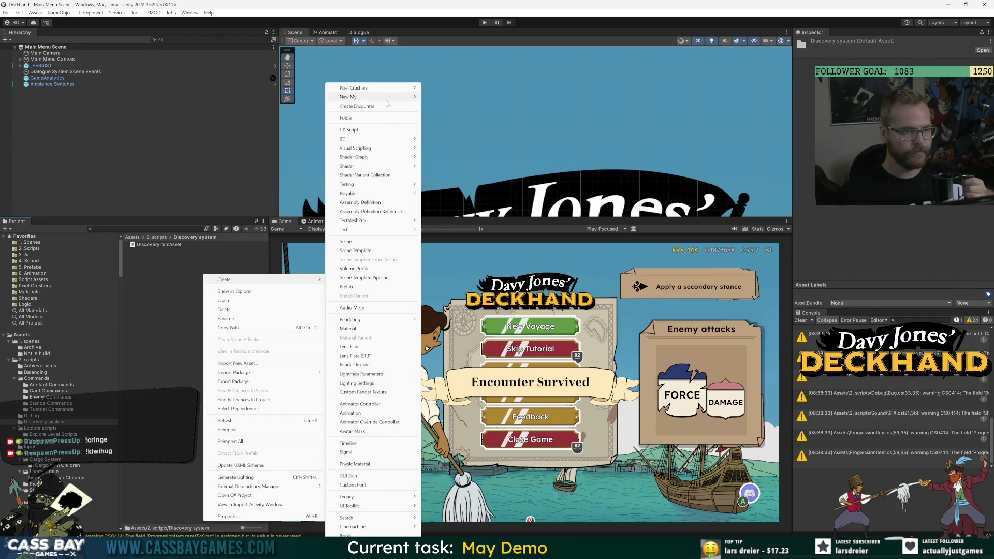
{"action": "mouse_move", "coordinate": [383, 97]}
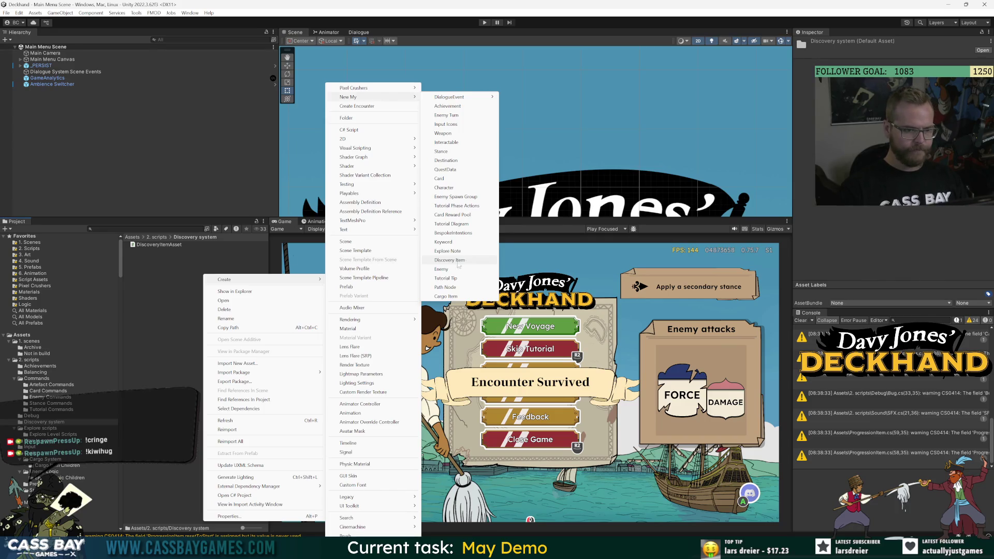
{"action": "left_click", "coordinate": [449, 260]}
Declare public enum ItemType { card, artefact, weapon } and a public int itemIndex field.
{"action": "key", "text": "Up"}
{"action": "key", "text": "Up"}
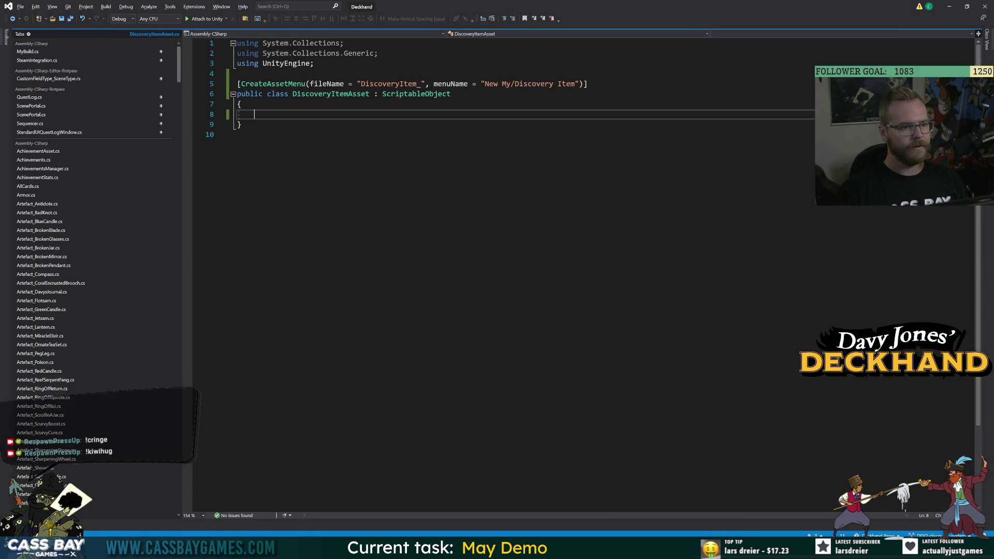
{"action": "type", "text": "public enum"}
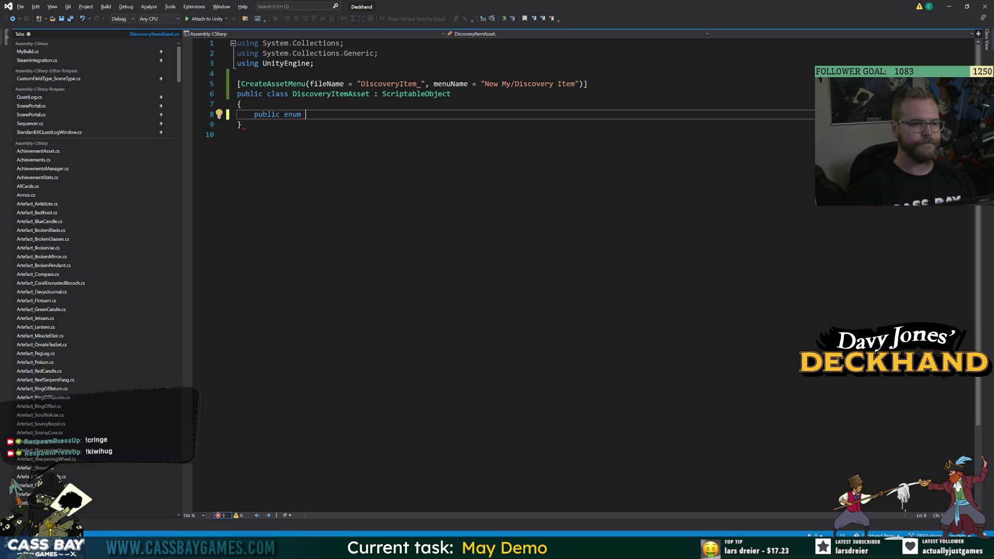
{"action": "type", "text": " ItemType"}
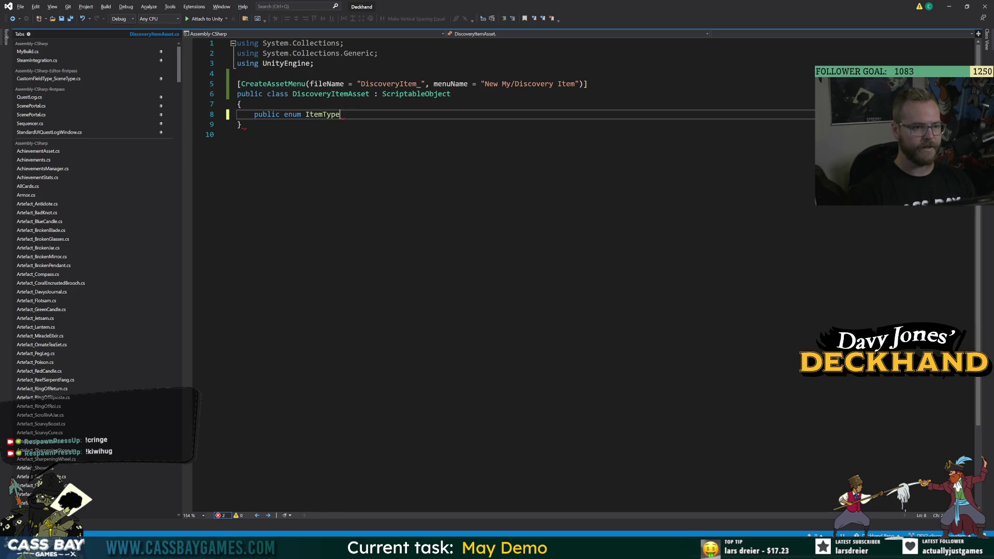
{"action": "type", "text": " { c"}
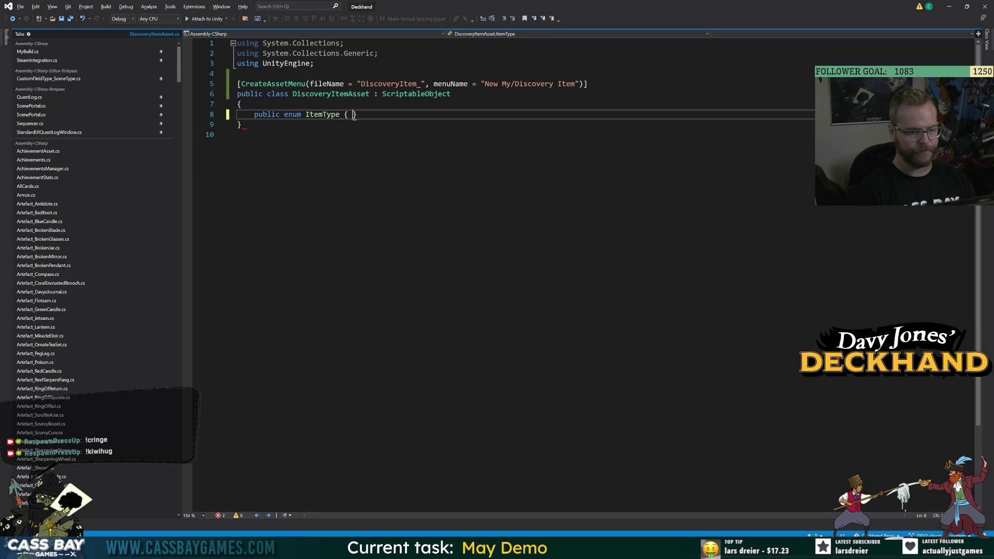
{"action": "type", "text": "ard, artefact"}
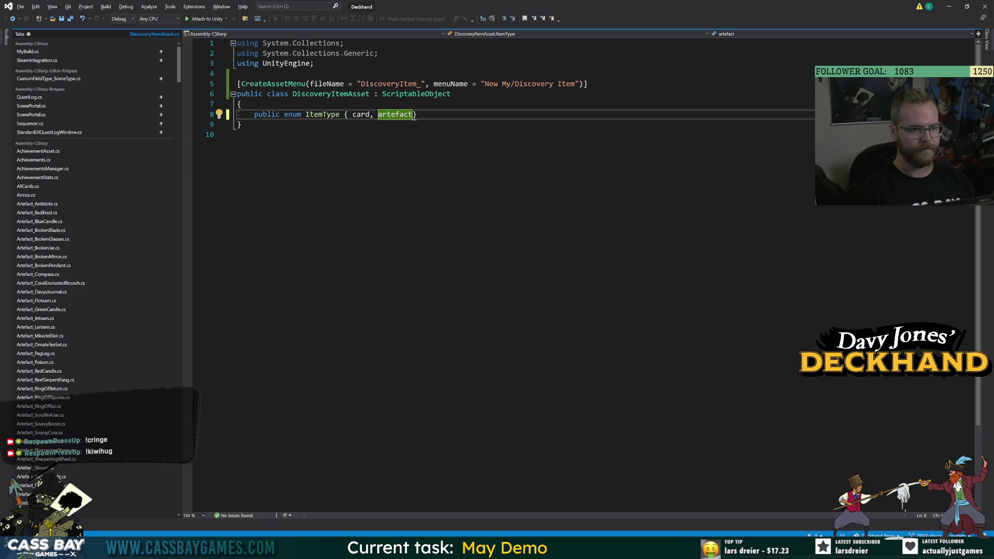
{"action": "type", "text": ", weapon"}
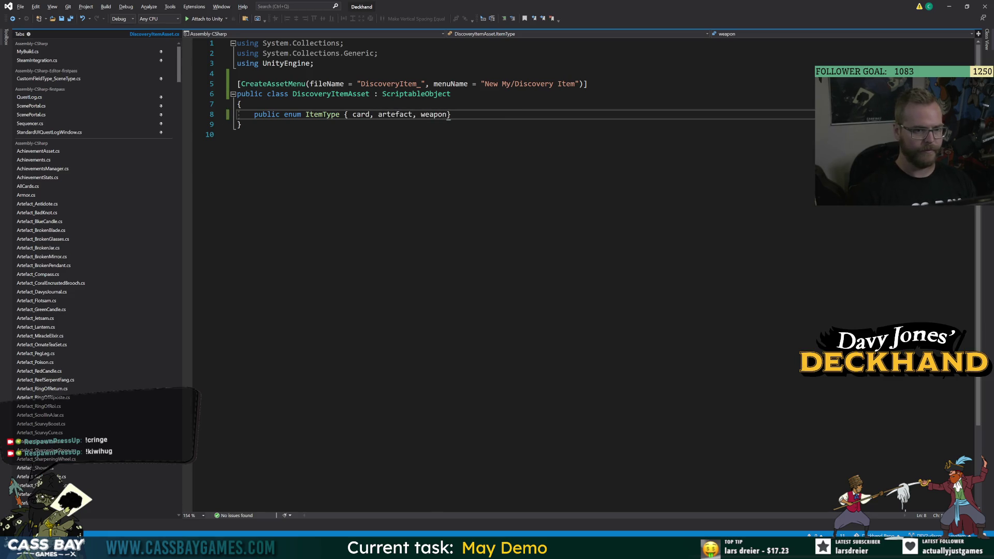
{"action": "key", "text": "Return"}
{"action": "key", "text": "Return"}
{"action": "type", "text": "publ"}
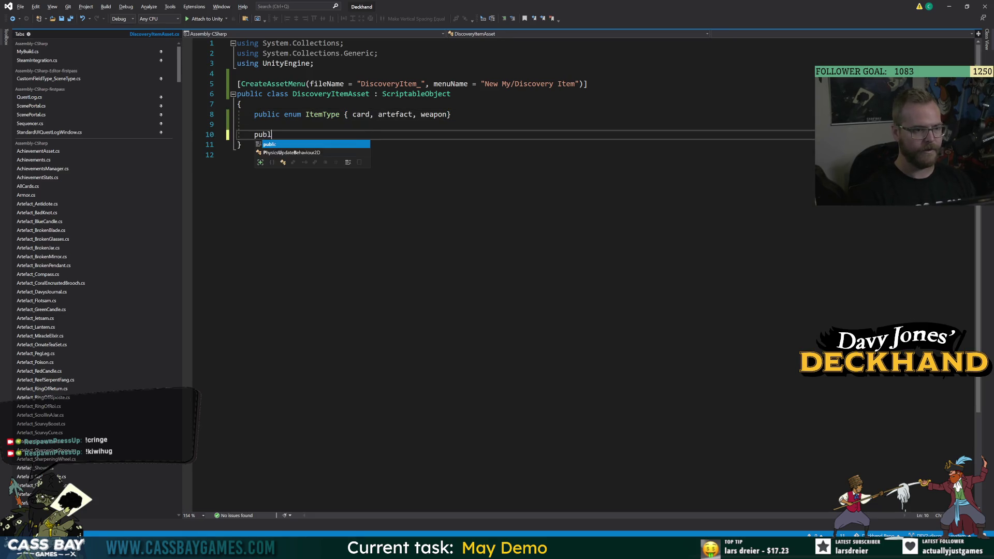
{"action": "type", "text": "ic int itemIndex;"}
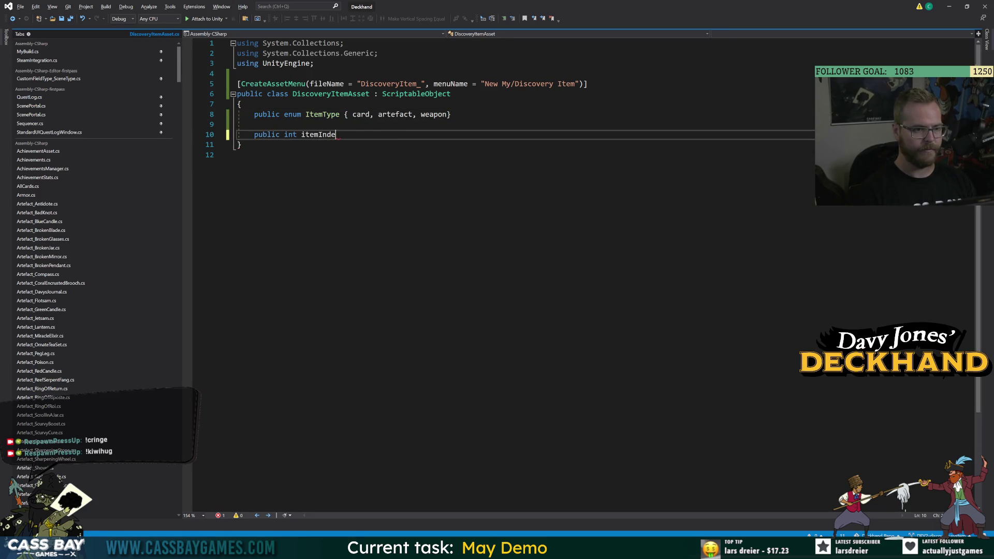
{"action": "key", "text": "Up"}
{"action": "key", "text": "ctrl+shift+l"}
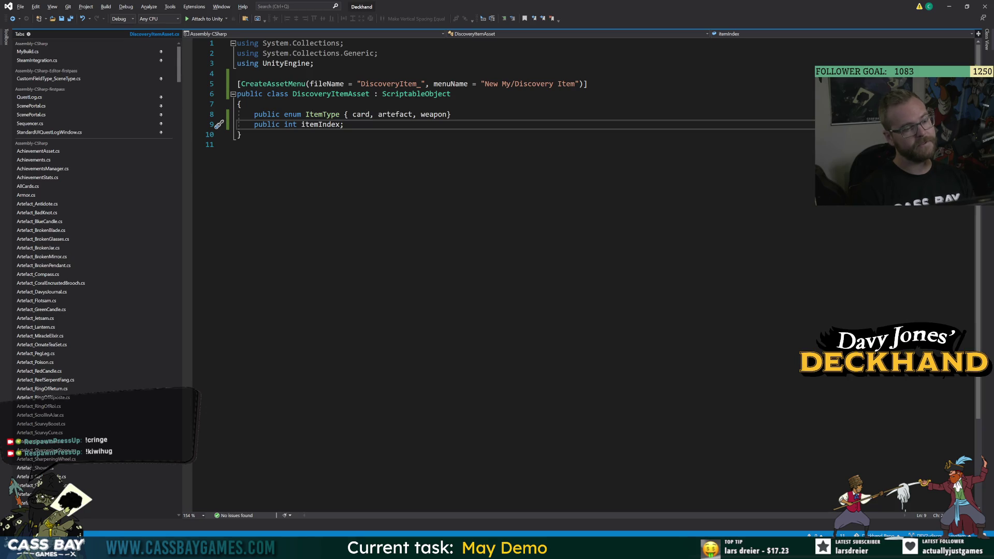
Replace the itemIndex field with a public CardAsset card field.
{"action": "key", "text": "ctrl+BackSpace"}
{"action": "key", "text": "ctrl+BackSpace"}
{"action": "key", "text": "ctrl+BackSpace"}
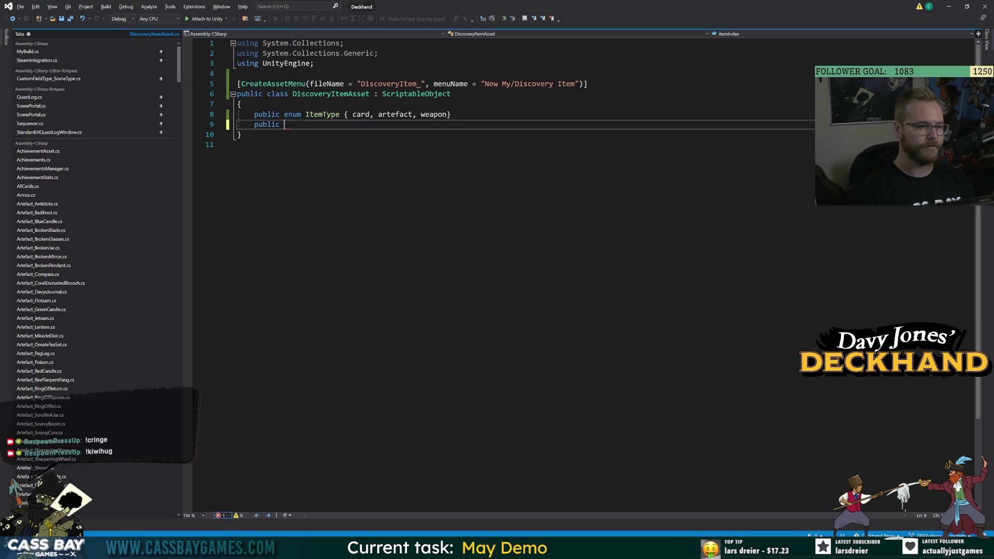
{"action": "type", "text": "Card"}
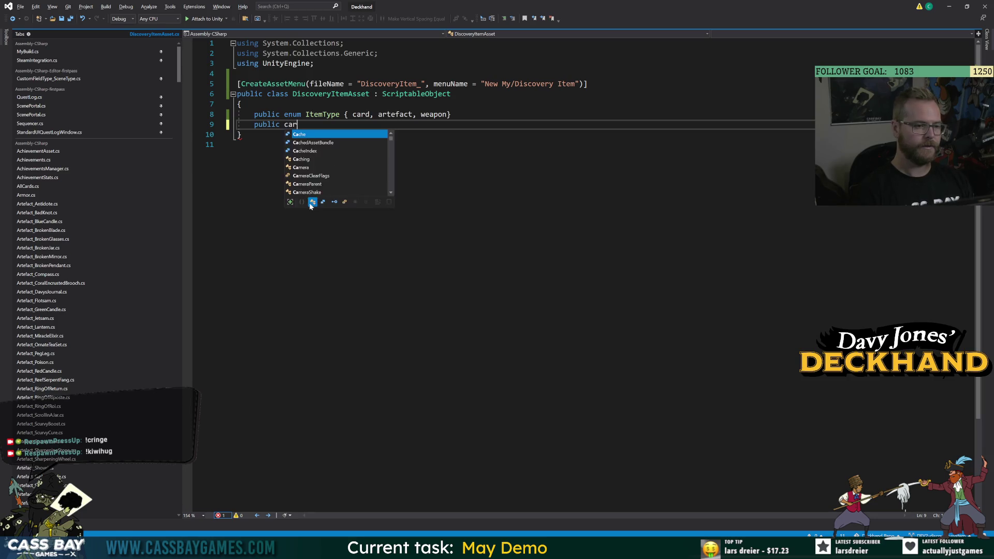
{"action": "key", "text": "Tab"}
{"action": "type", "text": "card;"}
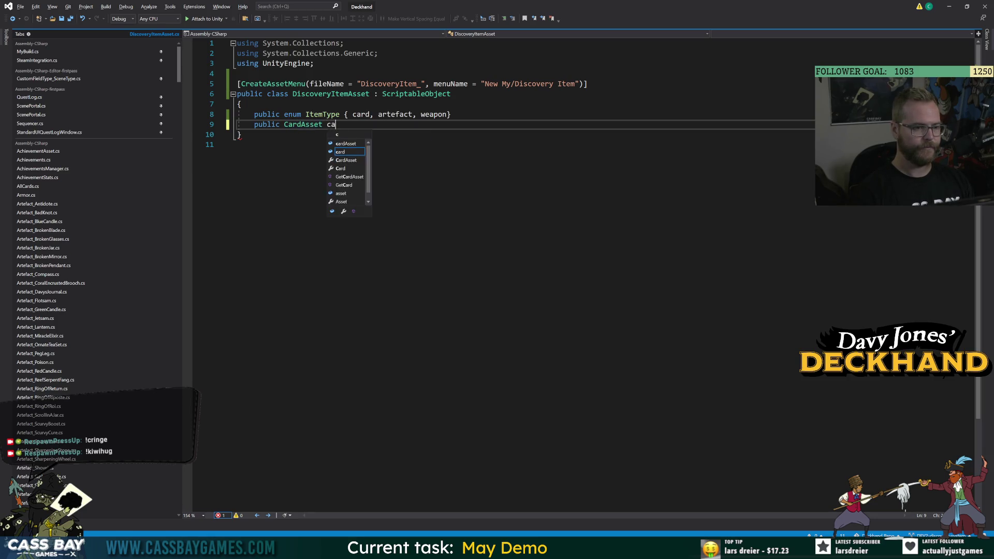
{"action": "key", "text": "Return"}
Add a public InventoryItemAsset artefact field and save the script.
{"action": "type", "text": "pubnl;ic"}
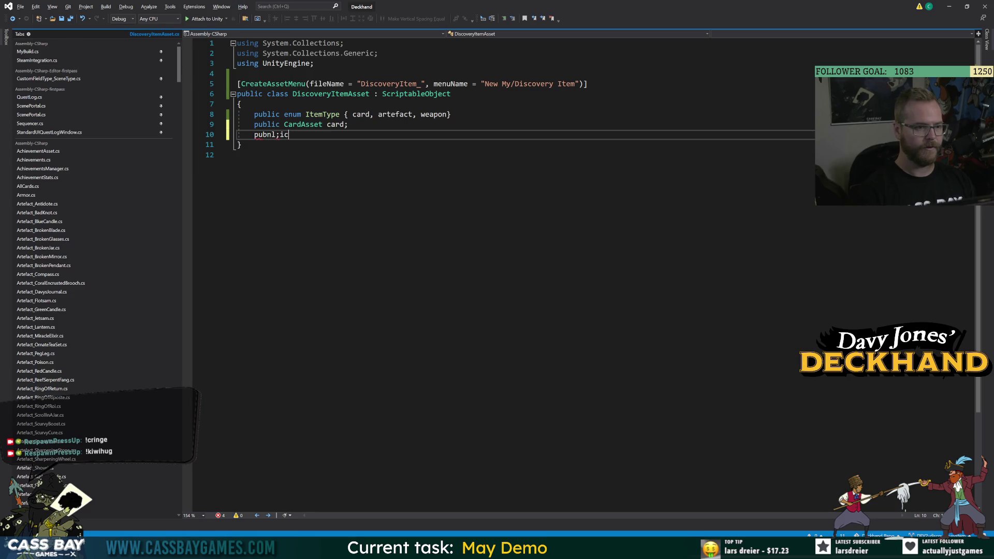
{"action": "key", "text": "BackSpace"}
{"action": "key", "text": "BackSpace"}
{"action": "key", "text": "BackSpace"}
{"action": "key", "text": "BackSpace"}
{"action": "key", "text": "BackSpace"}
{"action": "type", "text": "lic "}
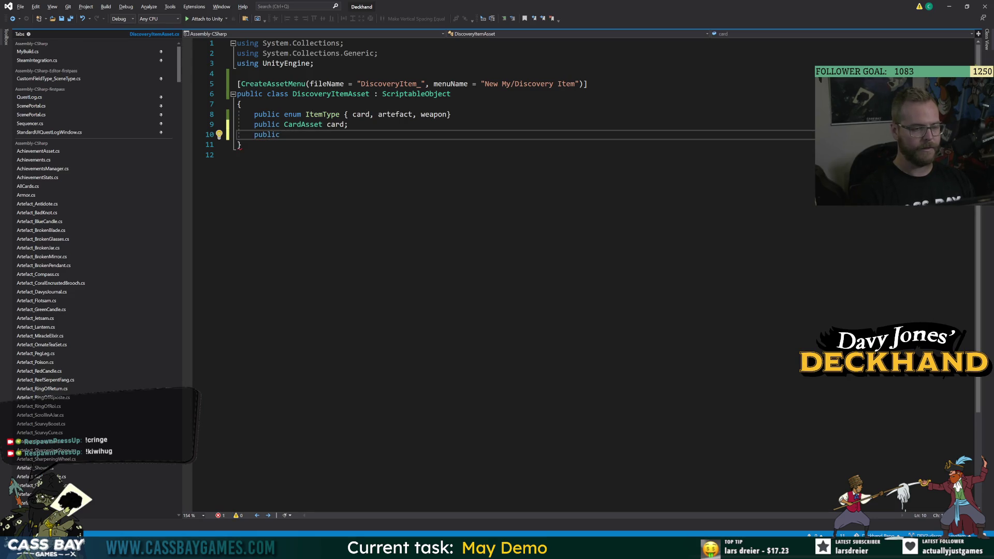
{"action": "type", "text": "intvent"}
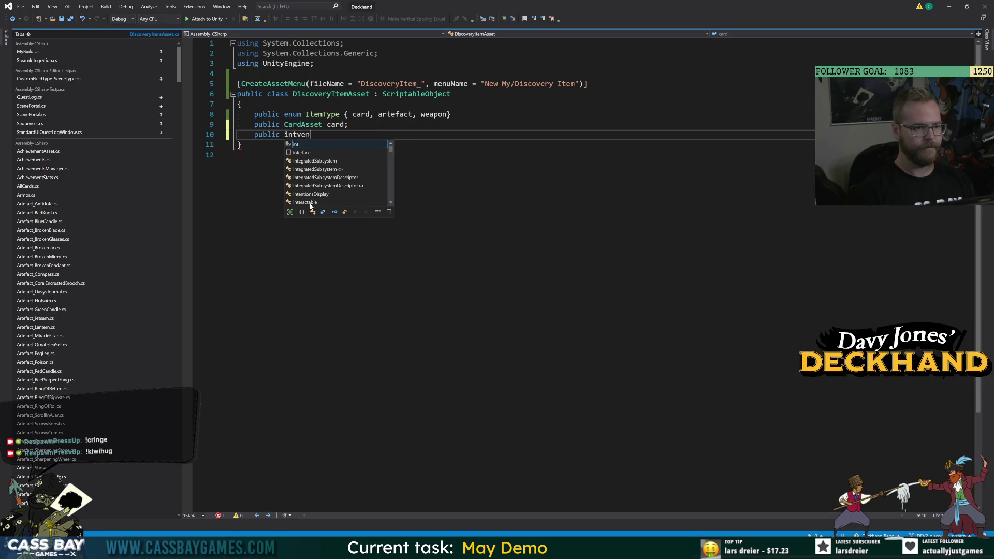
{"action": "key", "text": "BackSpace"}
{"action": "key", "text": "BackSpace"}
{"action": "key", "text": "BackSpace"}
{"action": "type", "text": "nnv"}
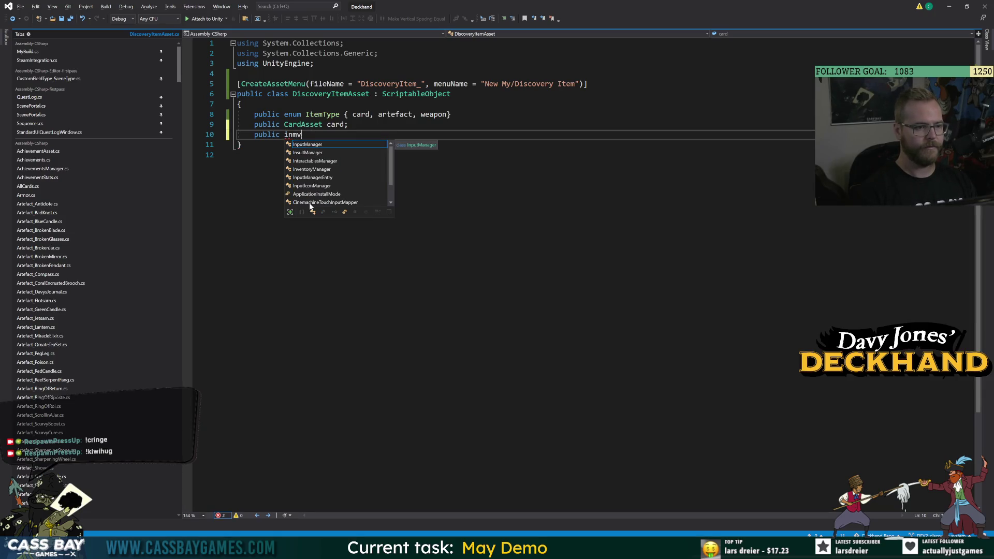
{"action": "key", "text": "BackSpace"}
{"action": "key", "text": "BackSpace"}
{"action": "type", "text": "ve"}
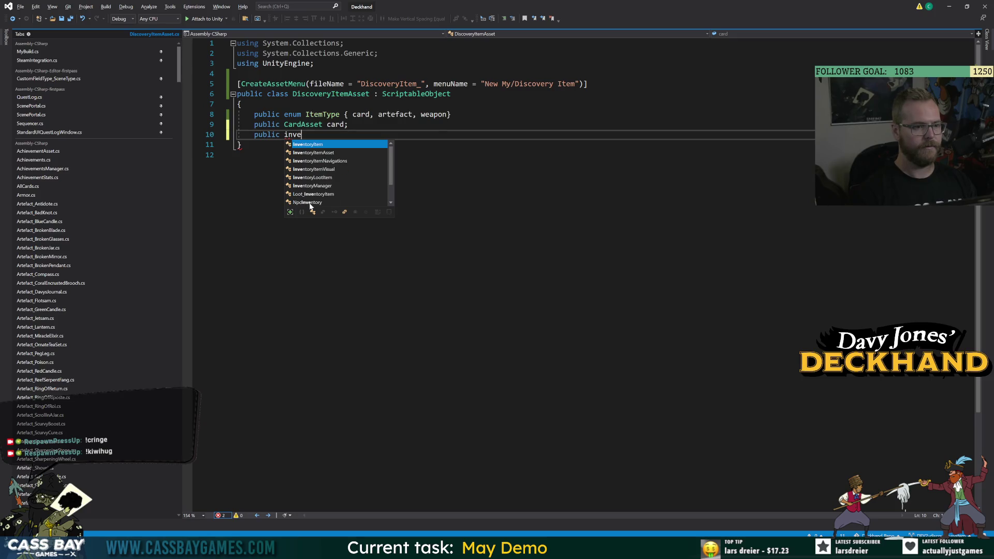
{"action": "type", "text": "ntoryItemAsset inv"}
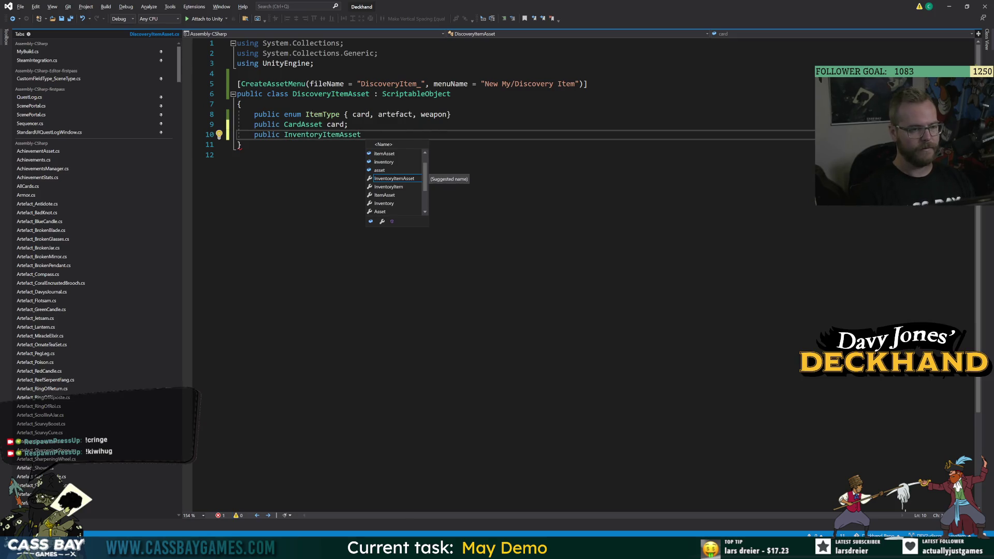
{"action": "key", "text": "BackSpace"}
{"action": "key", "text": "BackSpace"}
{"action": "key", "text": "BackSpace"}
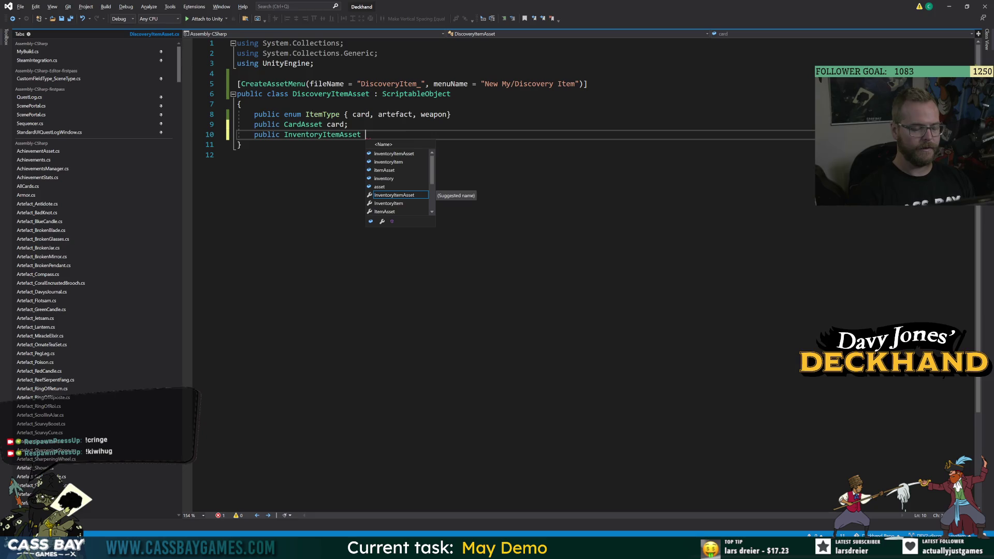
{"action": "key", "text": "Up"}
{"action": "key", "text": "Up"}
{"action": "key", "text": "Up"}
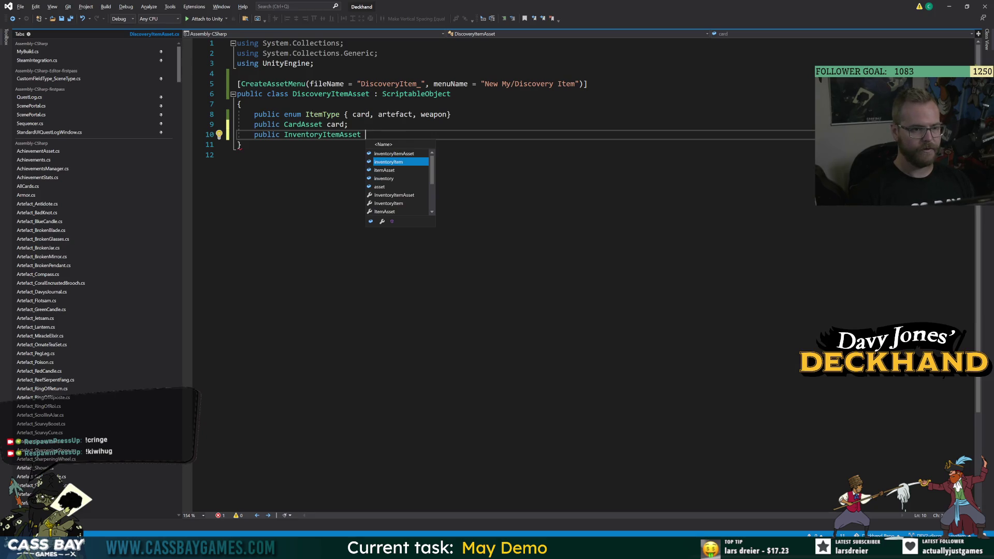
{"action": "key", "text": "Tab"}
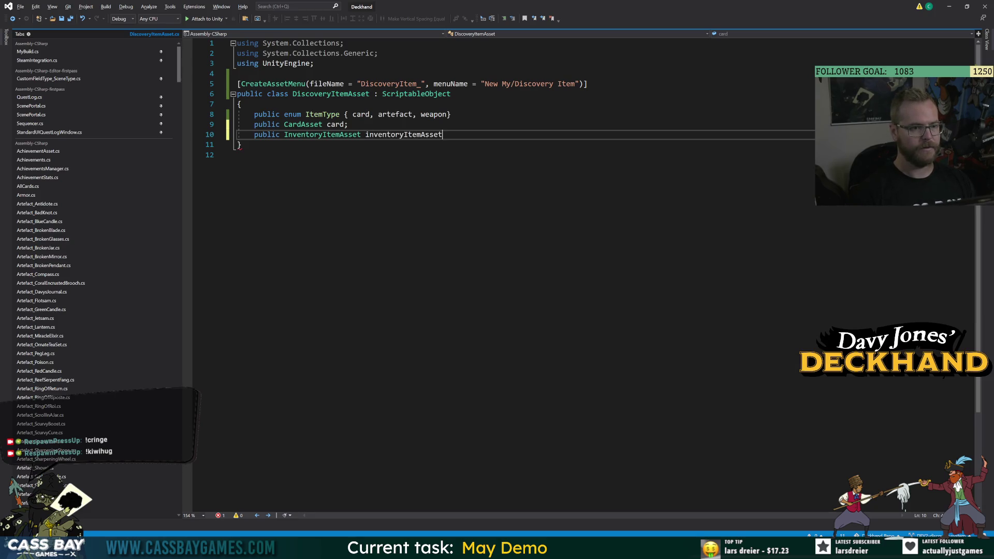
{"action": "double_click", "coordinate": [405, 135]}
{"action": "type", "text": "artefact;"}
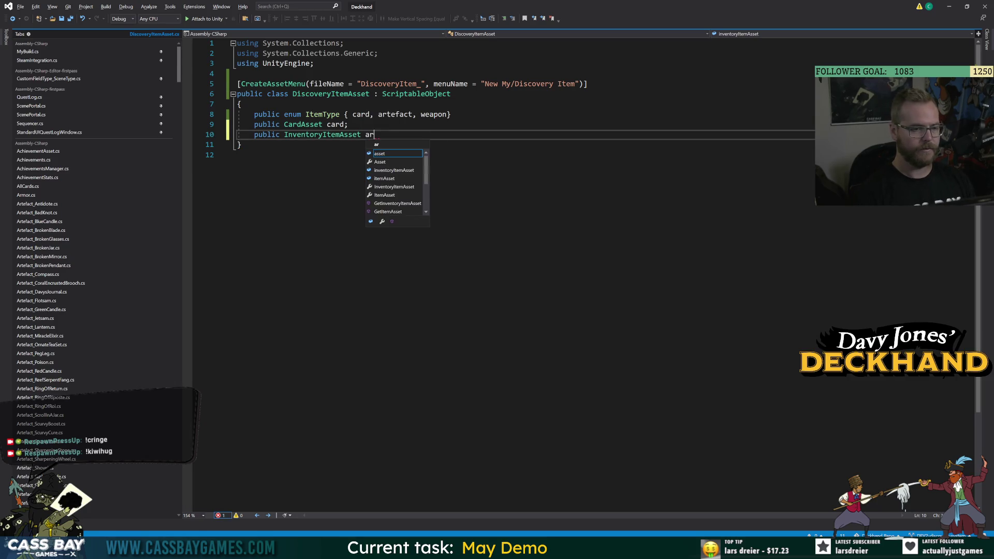
{"action": "key", "text": "Return"}
{"action": "key", "text": "Return"}
{"action": "key", "text": "ctrl+s"}
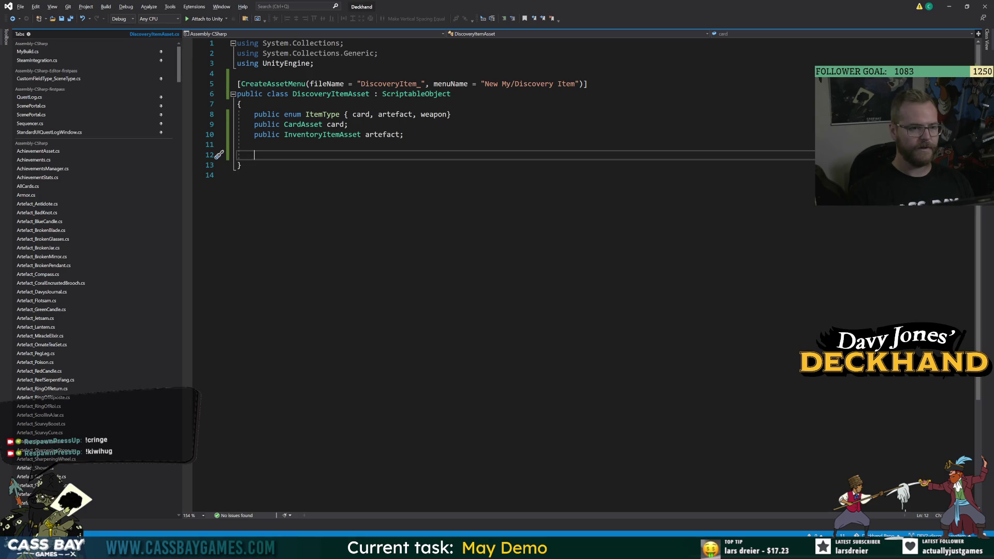
{"action": "key", "text": "alt+Tab"}
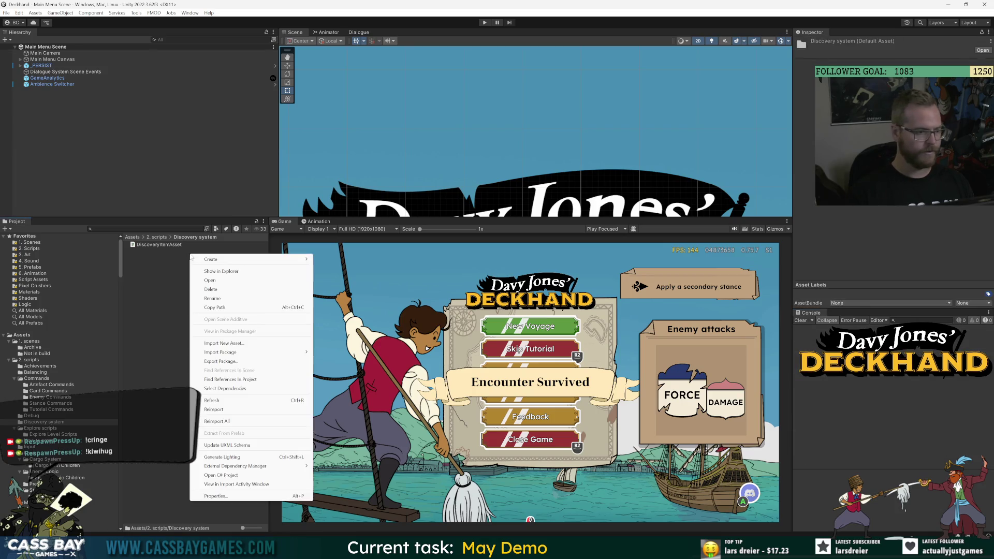
Open _PERSIST, then its nested _META MANAGER prefab, select it and collapse its settings component.
{"action": "right_click", "coordinate": [192, 255]}
{"action": "left_click", "coordinate": [136, 290]}
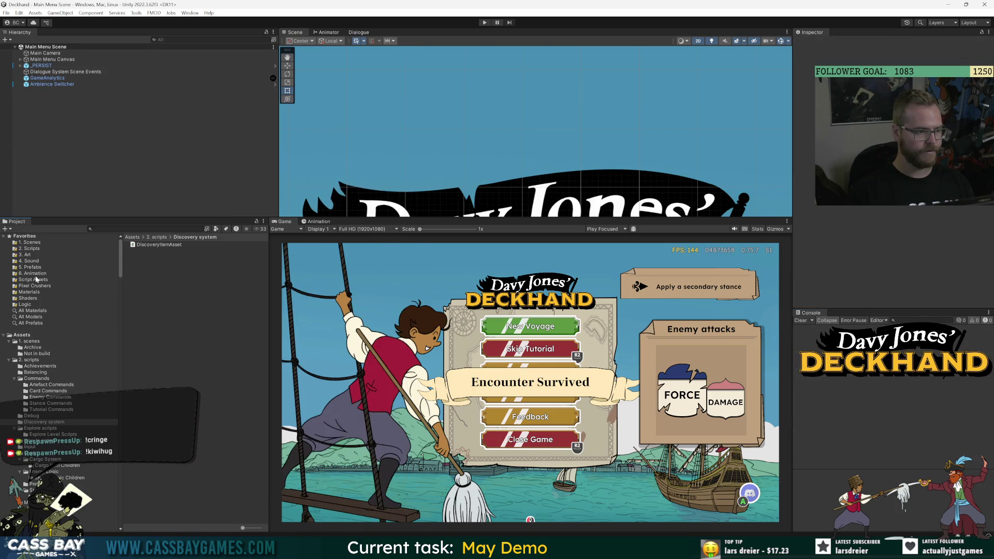
{"action": "left_click", "coordinate": [42, 66]}
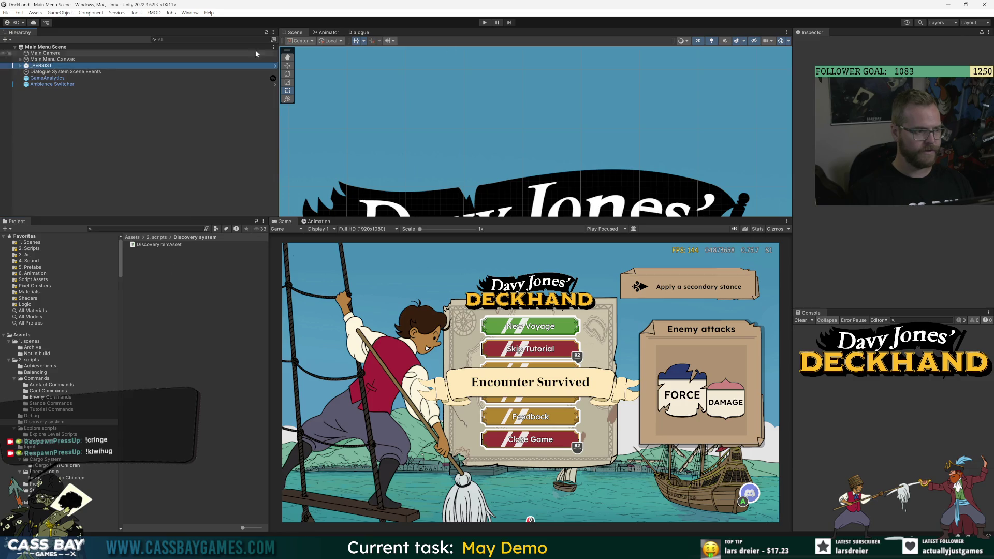
{"action": "left_click", "coordinate": [275, 66]}
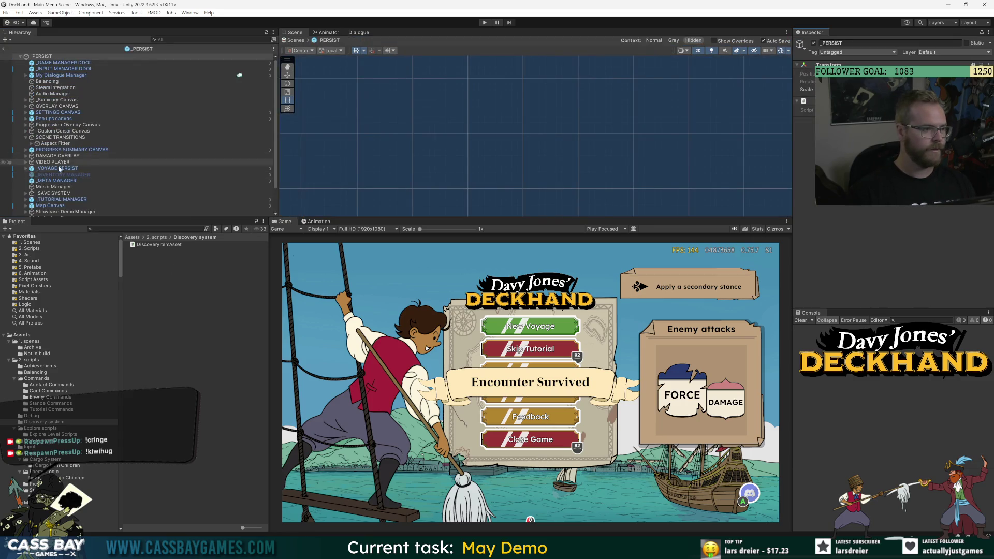
{"action": "left_click", "coordinate": [53, 180]}
{"action": "left_click", "coordinate": [270, 181]}
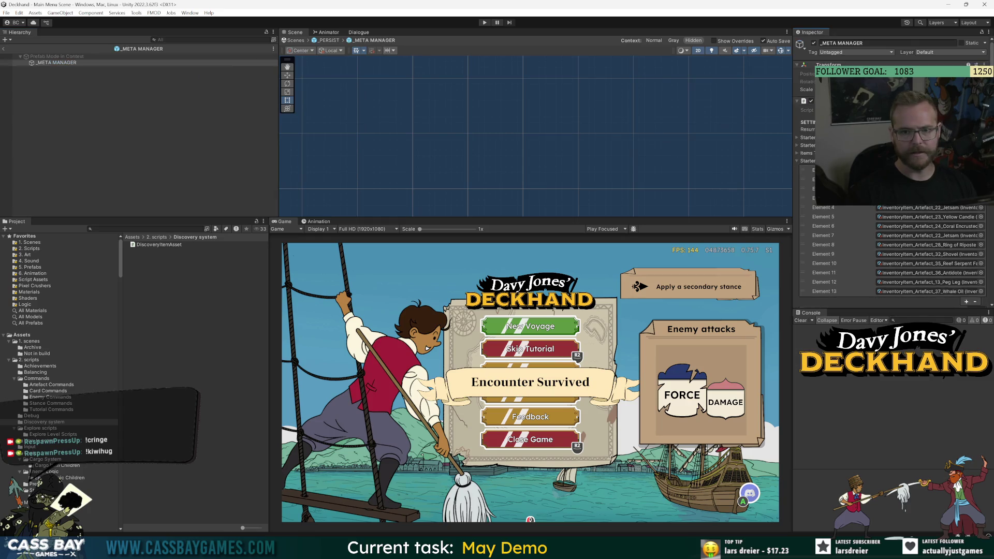
{"action": "left_click", "coordinate": [56, 63]}
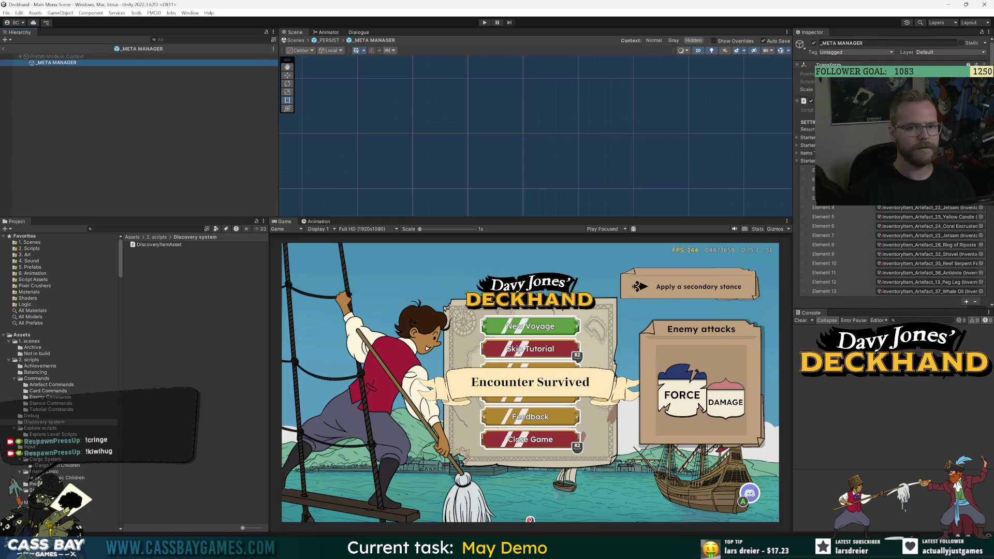
{"action": "left_click", "coordinate": [801, 101]}
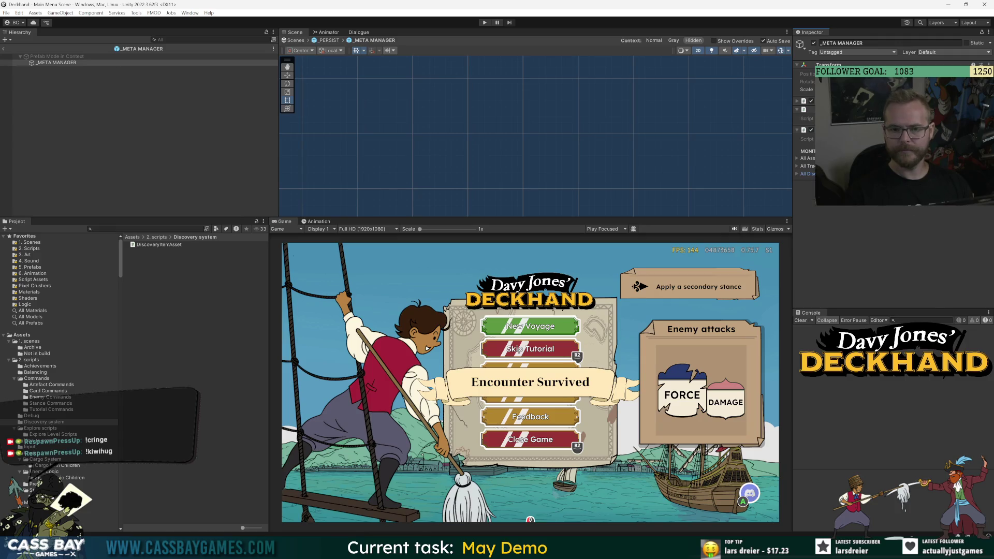
Create a new DiscoveryManager script via Add Component and attach it to _META MANAGER.
{"action": "left_click", "coordinate": [890, 200]}
{"action": "type", "text": "Discovery"}
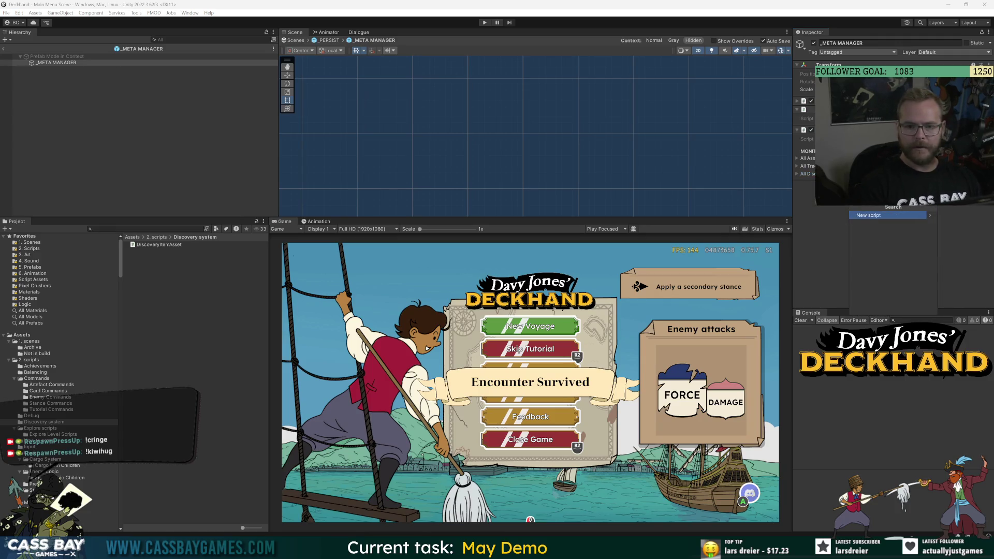
{"action": "key", "text": "Return"}
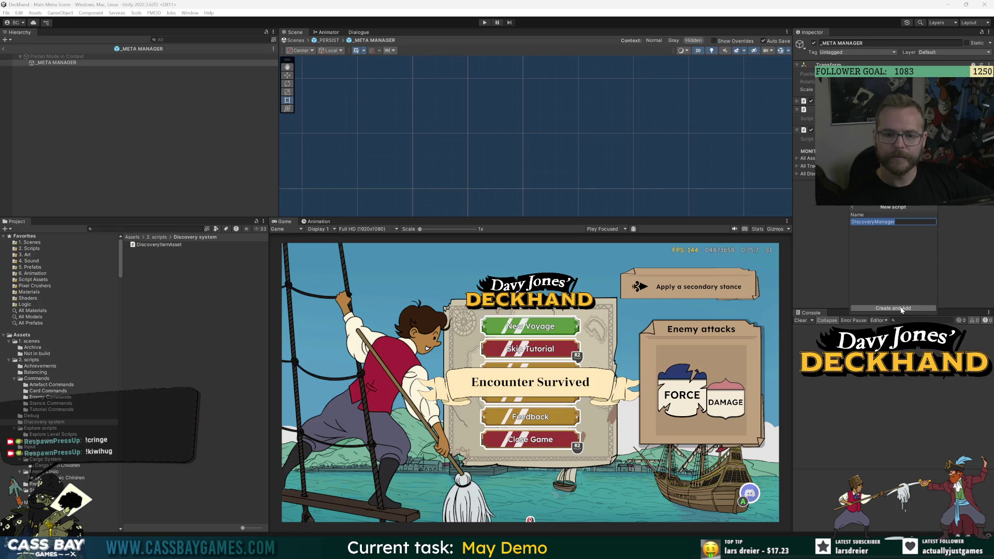
{"action": "left_click", "coordinate": [882, 308]}
{"action": "left_click", "coordinate": [798, 160]}
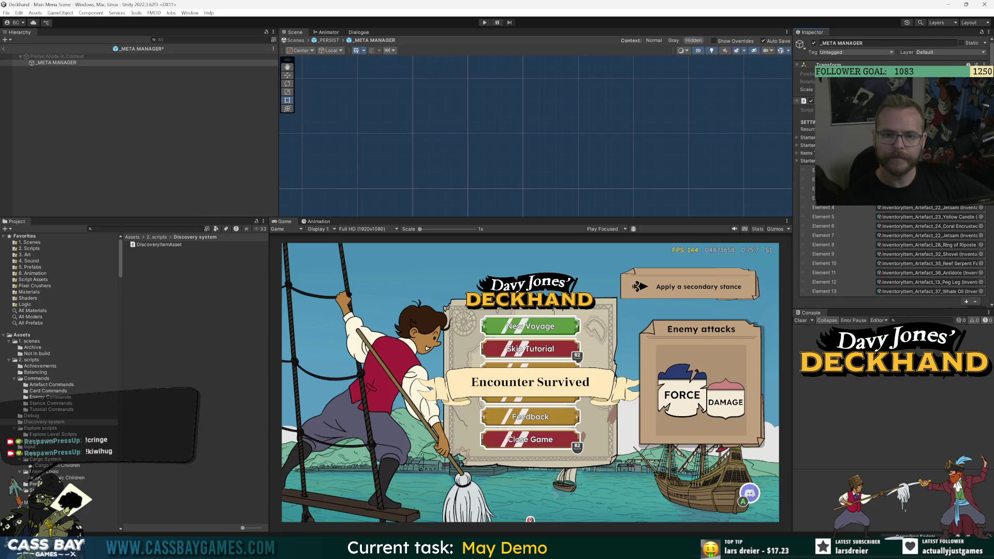
{"action": "left_click", "coordinate": [797, 161]}
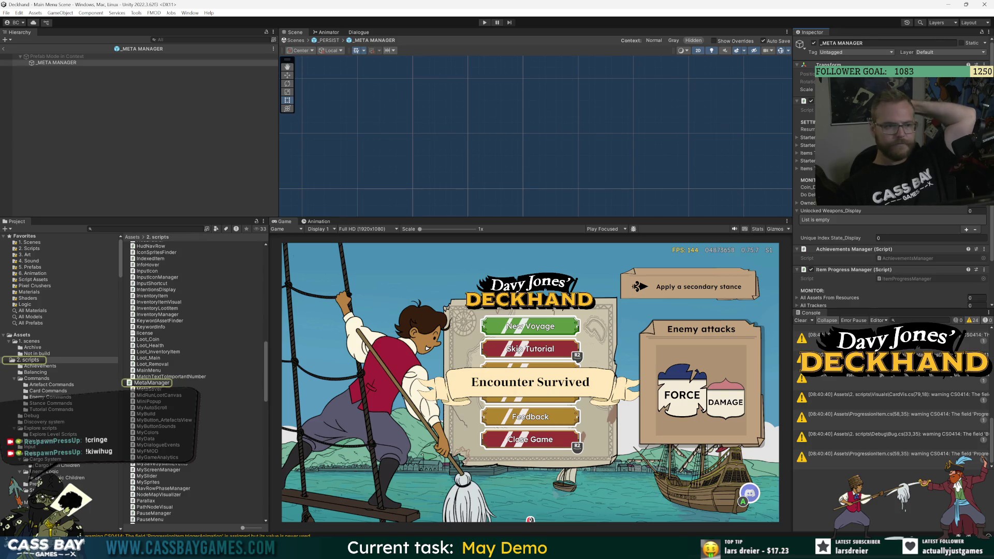
Scroll through MetaManager.cs from top to bottom to review the meta manager's code.
{"action": "key", "text": "alt+Tab"}
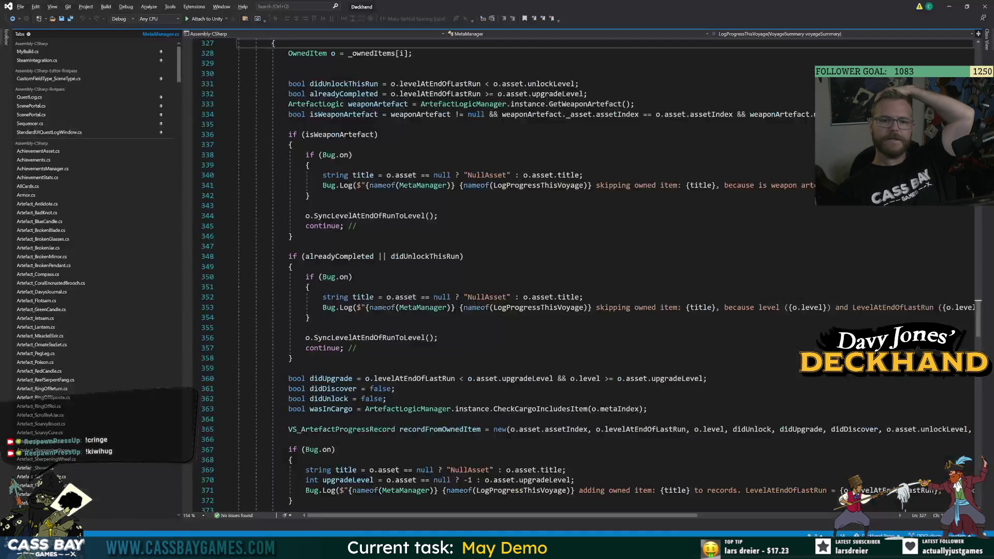
{"action": "scroll", "coordinate": [978, 325], "scroll_direction": "up", "scroll_amount": 3}
{"action": "left_click_drag", "start_coordinate": [978, 325], "coordinate": [976, 62]}
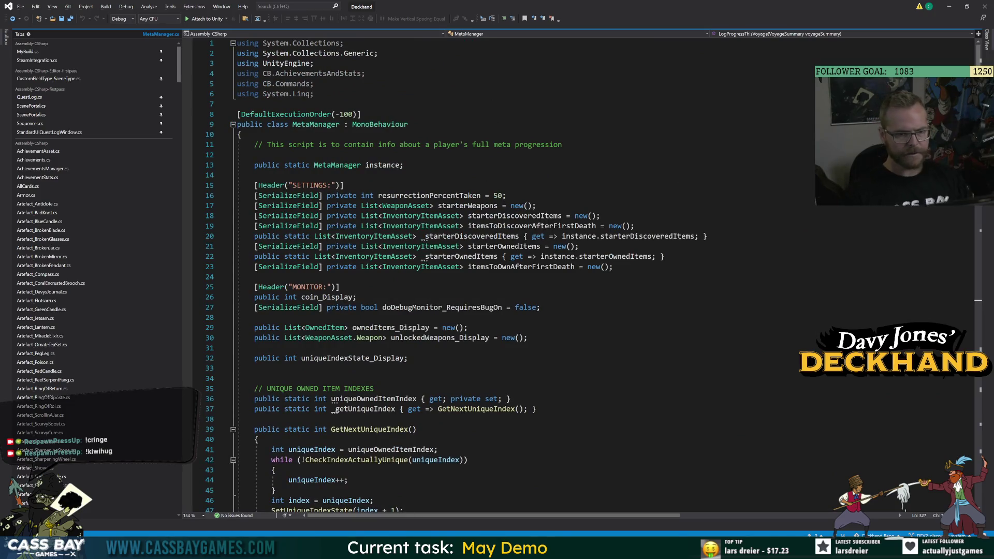
{"action": "left_click", "coordinate": [362, 296]}
{"action": "scroll", "coordinate": [404, 352], "scroll_direction": "down", "scroll_amount": 7}
{"action": "scroll", "coordinate": [403, 352], "scroll_direction": "up", "scroll_amount": 7}
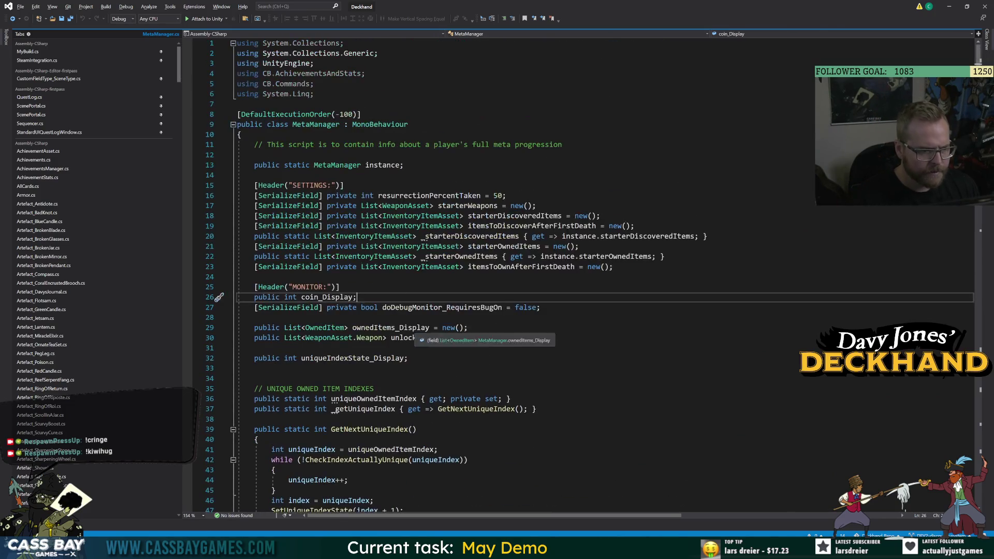
{"action": "scroll", "coordinate": [585, 274], "scroll_direction": "down", "scroll_amount": 20}
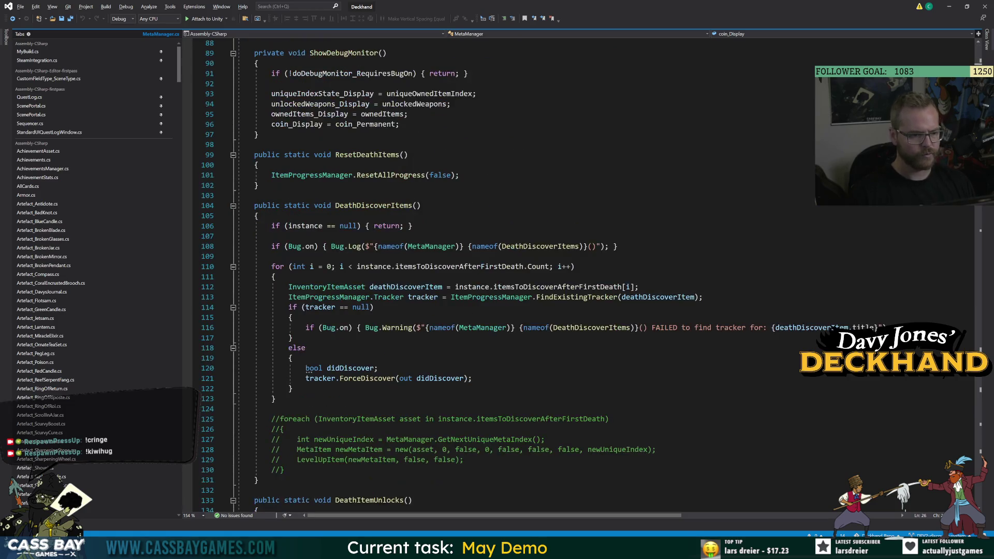
{"action": "scroll", "coordinate": [584, 274], "scroll_direction": "down", "scroll_amount": 14}
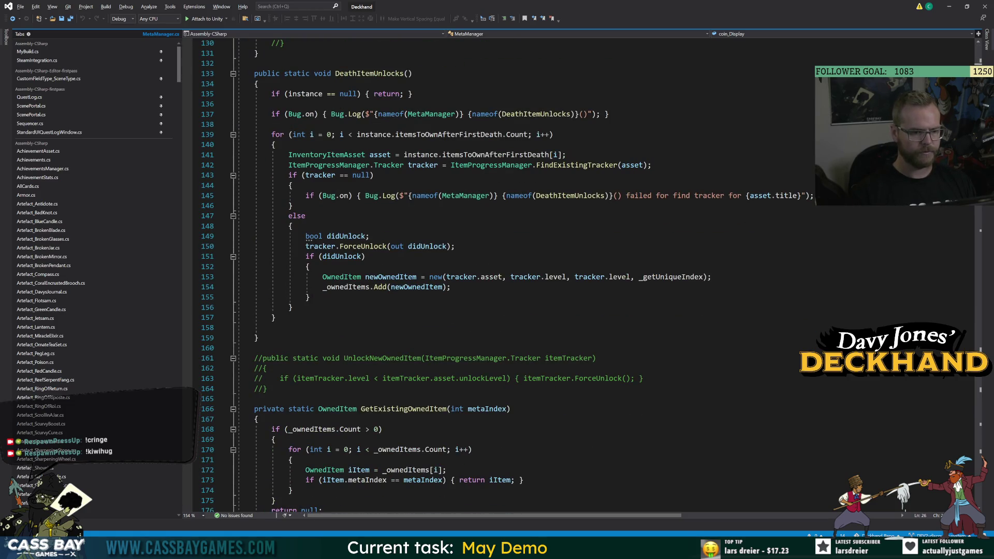
{"action": "scroll", "coordinate": [585, 275], "scroll_direction": "down", "scroll_amount": 12}
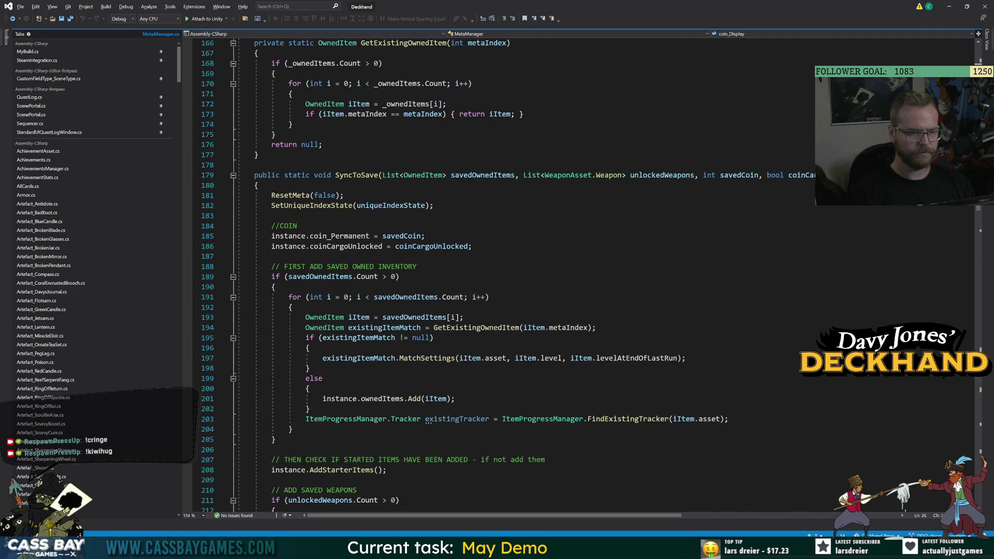
{"action": "scroll", "coordinate": [584, 275], "scroll_direction": "down", "scroll_amount": 20}
{"action": "scroll", "coordinate": [585, 275], "scroll_direction": "down", "scroll_amount": 20}
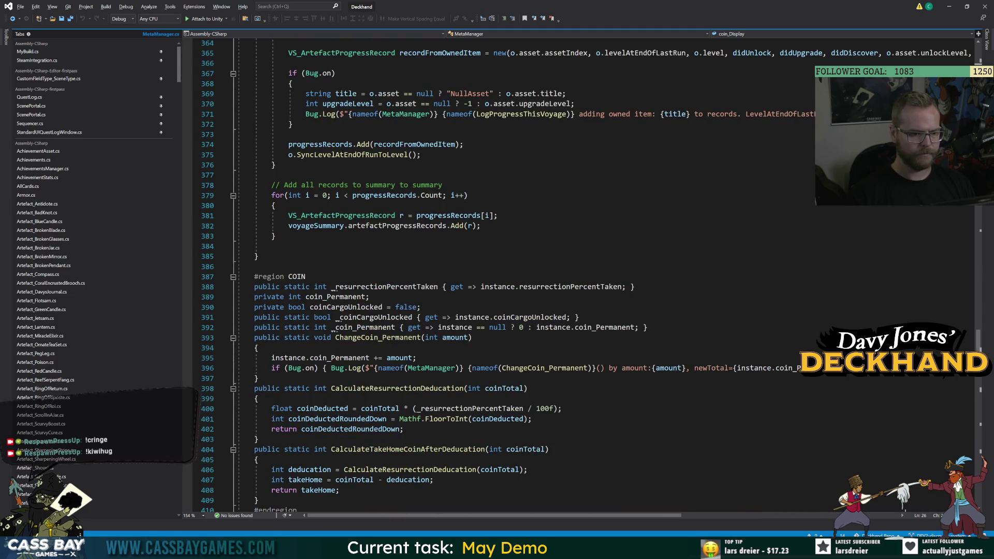
{"action": "scroll", "coordinate": [585, 274], "scroll_direction": "down", "scroll_amount": 20}
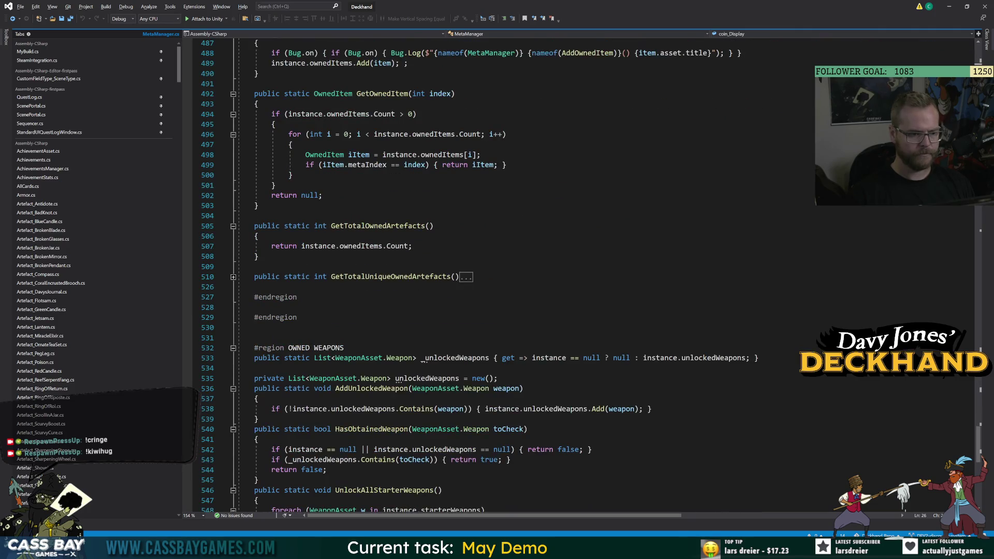
{"action": "scroll", "coordinate": [585, 275], "scroll_direction": "down", "scroll_amount": 19}
{"action": "scroll", "coordinate": [585, 274], "scroll_direction": "up", "scroll_amount": 6}
{"action": "key", "text": "alt+Tab"}
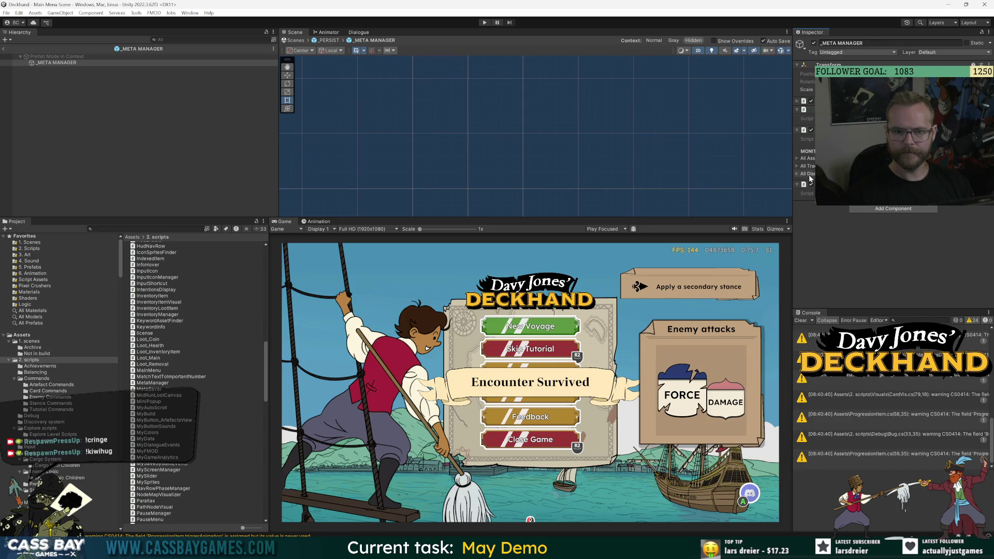
Inspect the discovered trackers and owned items lists and Discovery Manager, then focus the project search.
{"action": "left_click", "coordinate": [797, 174]}
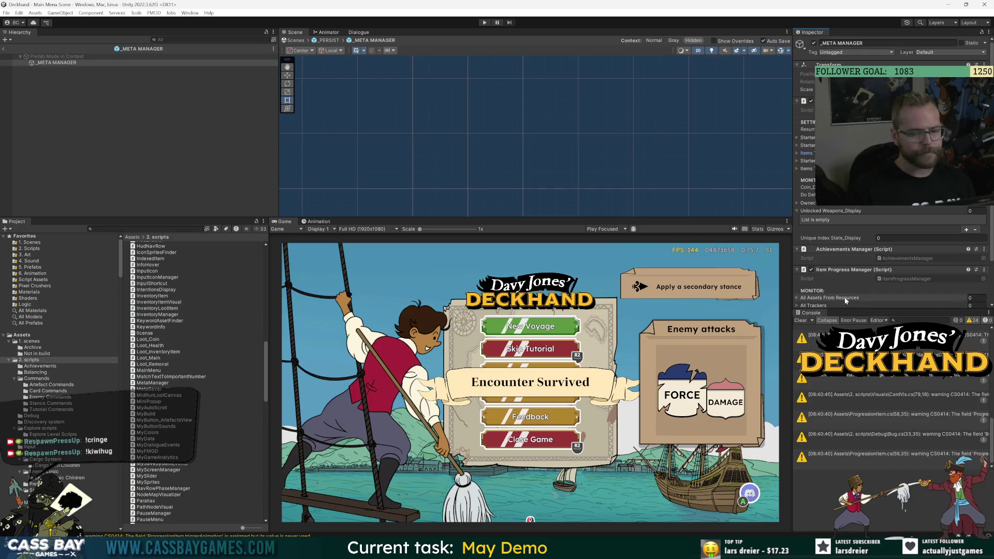
{"action": "scroll", "coordinate": [846, 281], "scroll_direction": "down", "scroll_amount": 2}
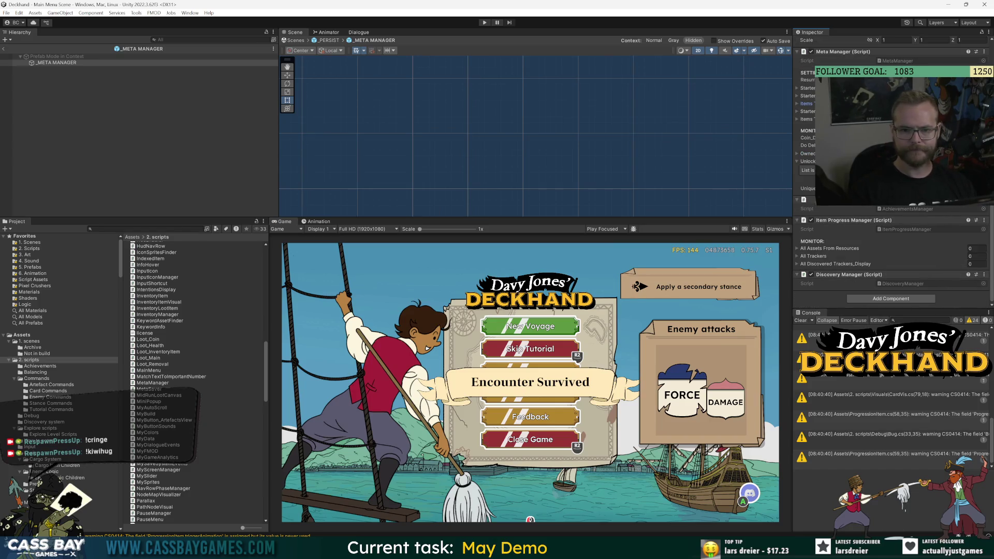
{"action": "left_click", "coordinate": [797, 154]}
{"action": "left_click", "coordinate": [796, 154]}
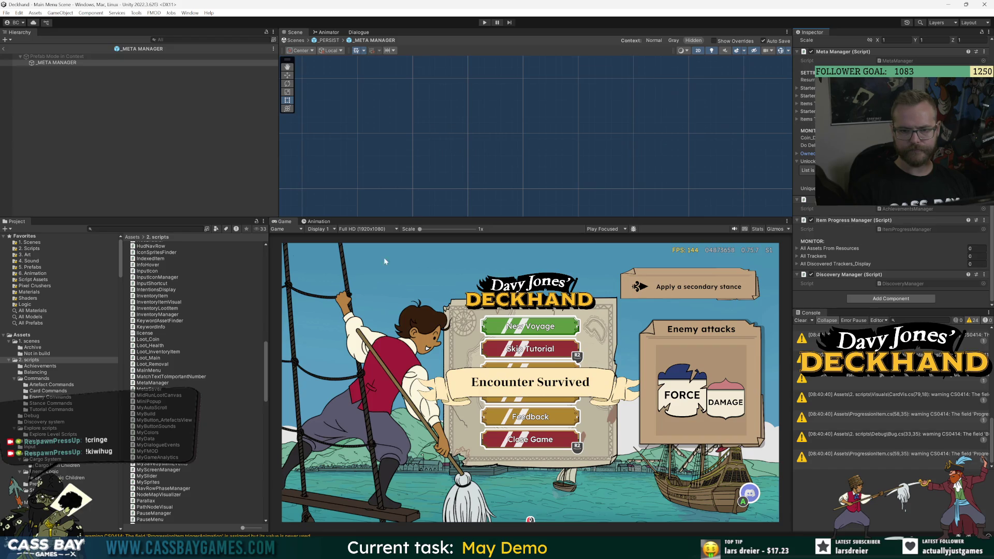
{"action": "left_click", "coordinate": [130, 229]}
{"action": "type", "text": "xp"}
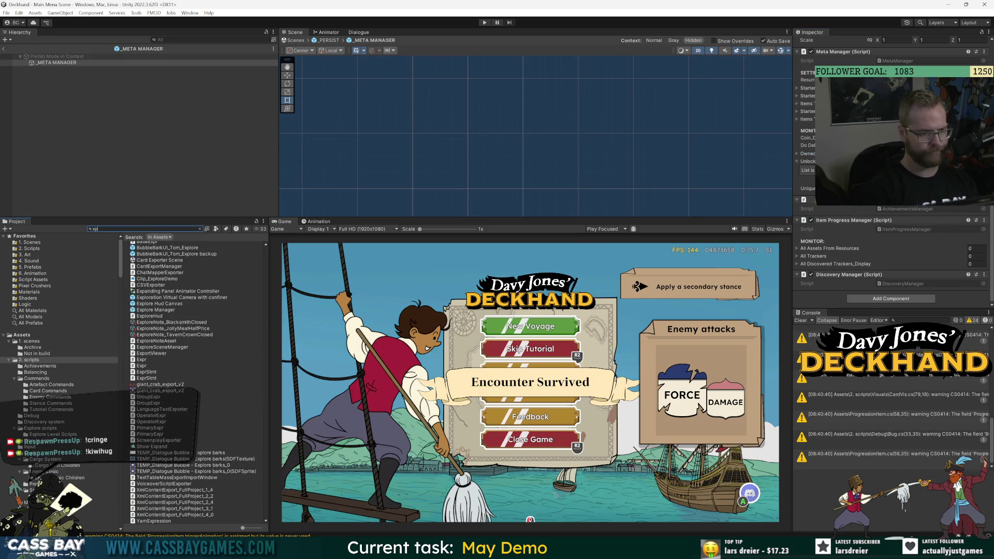
Open the Player script from the project search, look through it, then close Player.cs.
{"action": "key", "text": "BackSpace"}
{"action": "key", "text": "BackSpace"}
{"action": "type", "text": "p"}
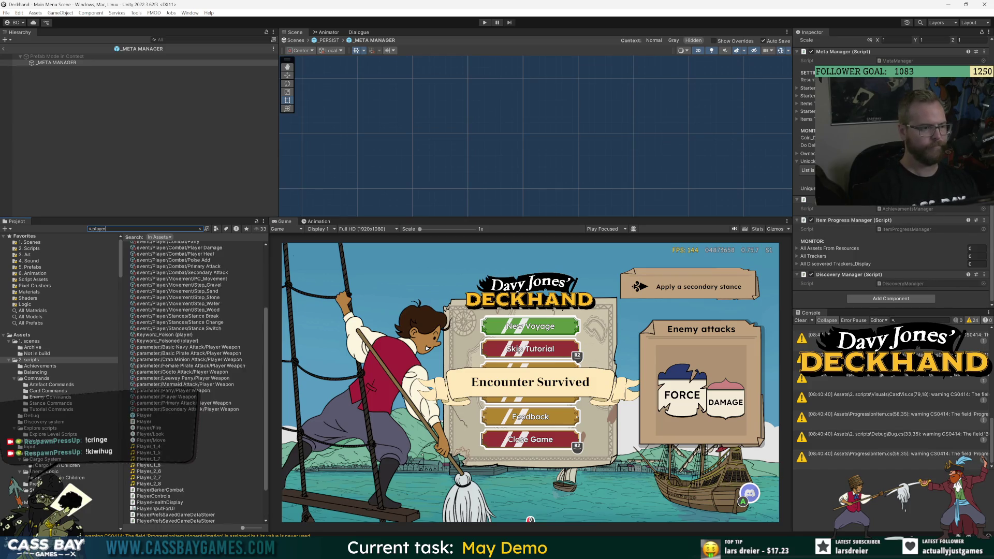
{"action": "double_click", "coordinate": [144, 415]}
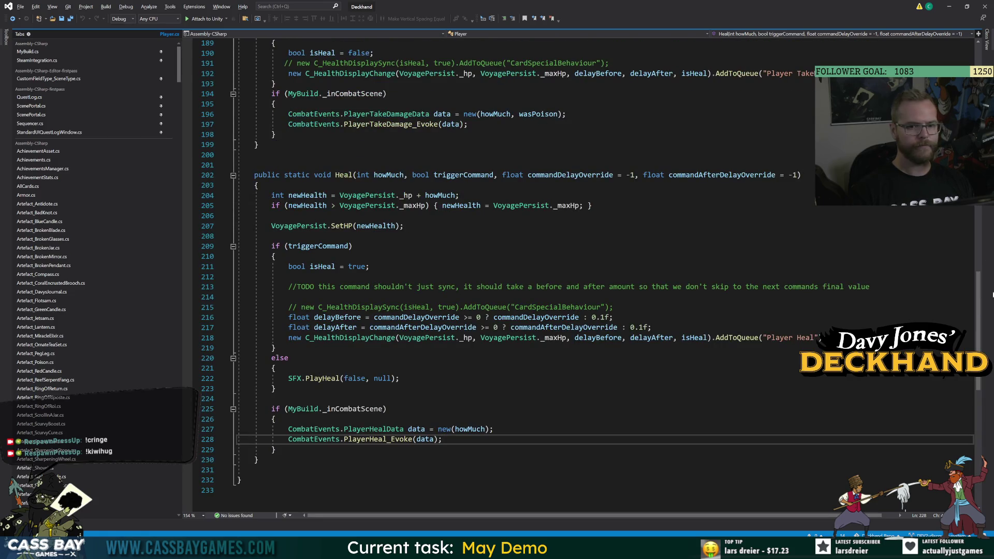
{"action": "left_click_drag", "start_coordinate": [978, 295], "coordinate": [978, 50]}
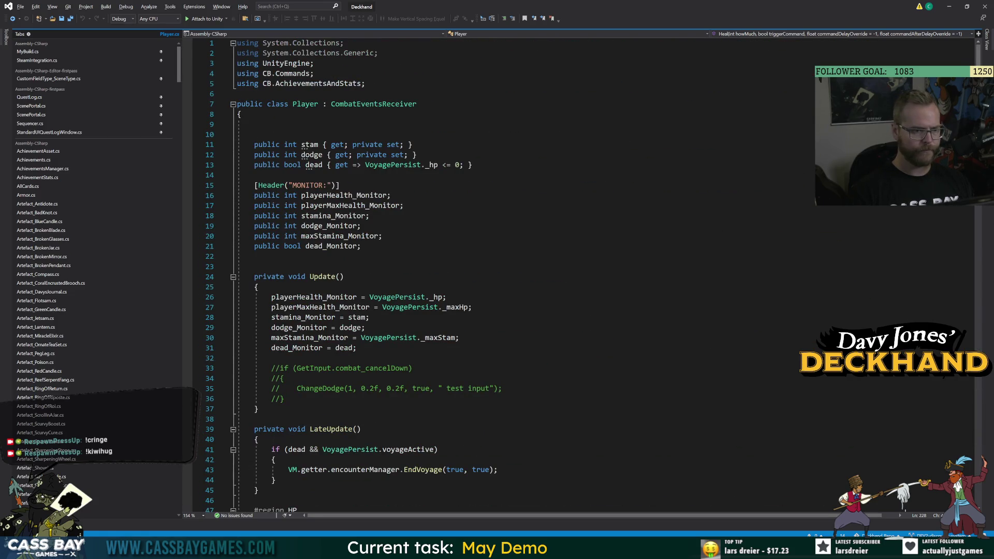
{"action": "left_click_drag", "start_coordinate": [182, 61], "coordinate": [184, 296]}
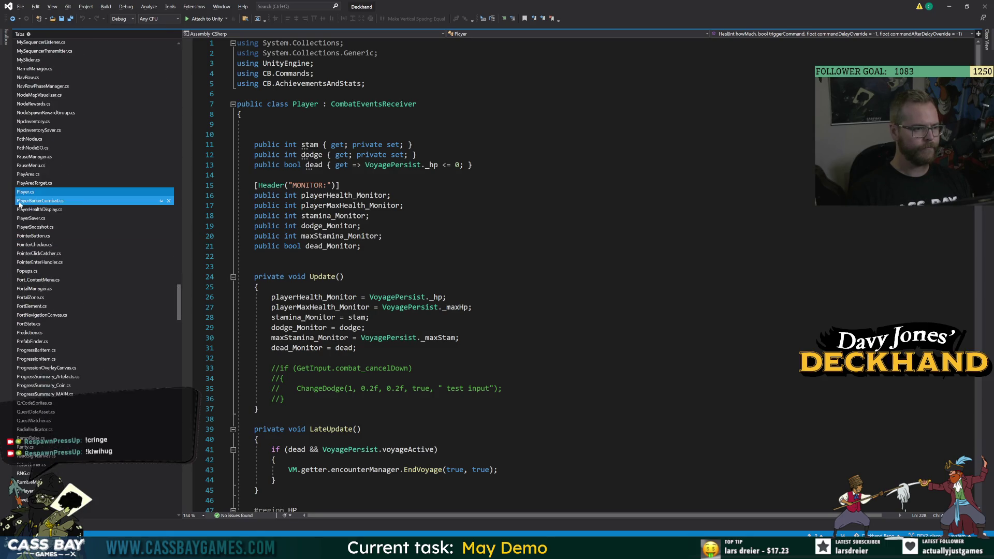
{"action": "left_click", "coordinate": [169, 192]}
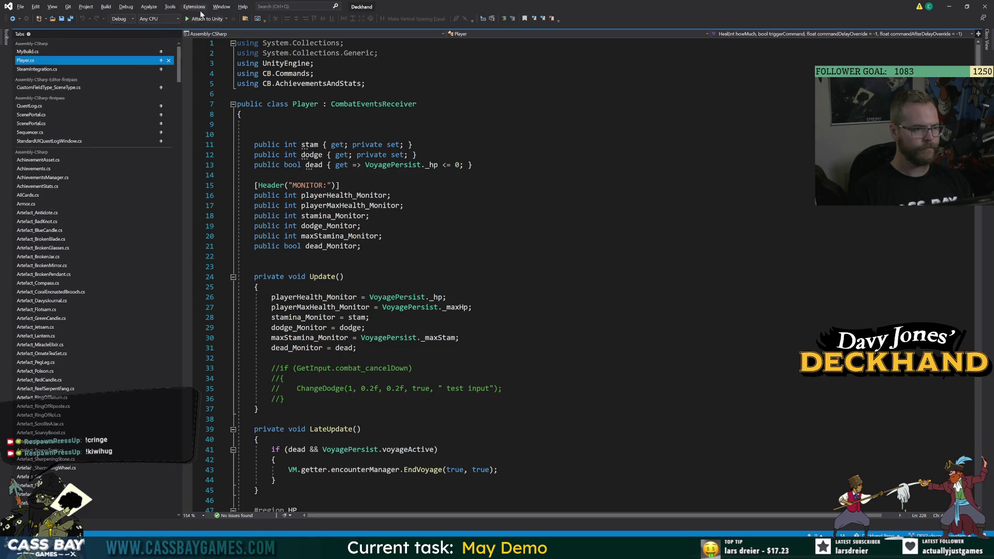
{"action": "key", "text": "alt+Tab"}
Reselect _META MANAGER and review its starter weapons loop in the code editor.
{"action": "left_click", "coordinate": [72, 91]}
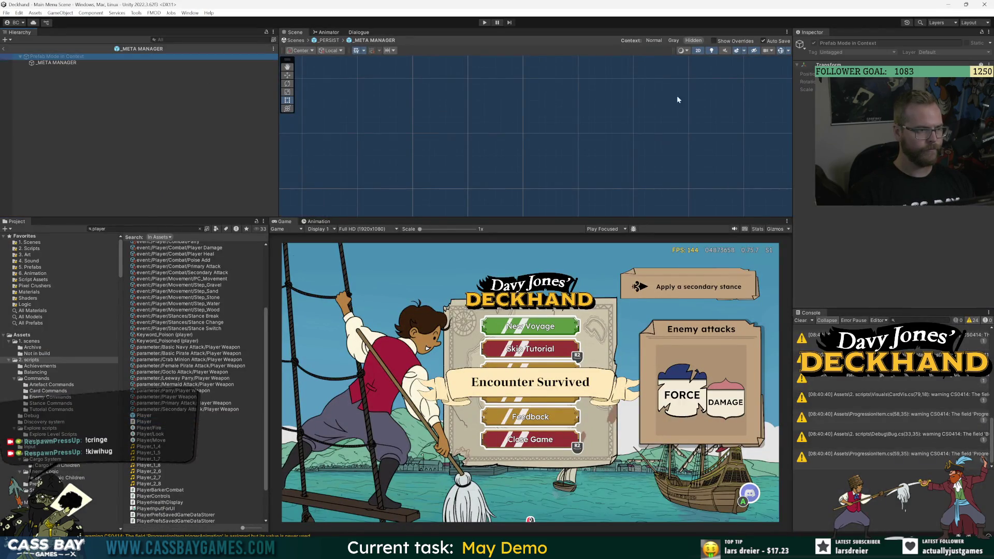
{"action": "left_click", "coordinate": [90, 62]}
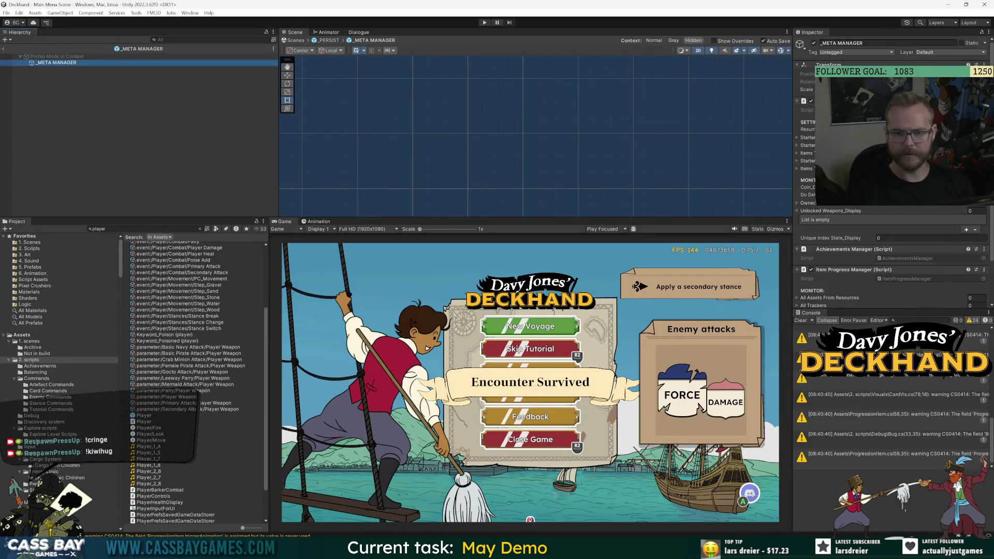
{"action": "key", "text": "alt+Tab"}
{"action": "mouse_move", "coordinate": [174, 62]}
{"action": "left_mouse_down"}
{"action": "mouse_move", "coordinate": [193, 235]}
{"action": "mouse_move", "coordinate": [190, 264]}
{"action": "mouse_move", "coordinate": [176, 276]}
{"action": "mouse_move", "coordinate": [173, 19]}
{"action": "left_mouse_up"}
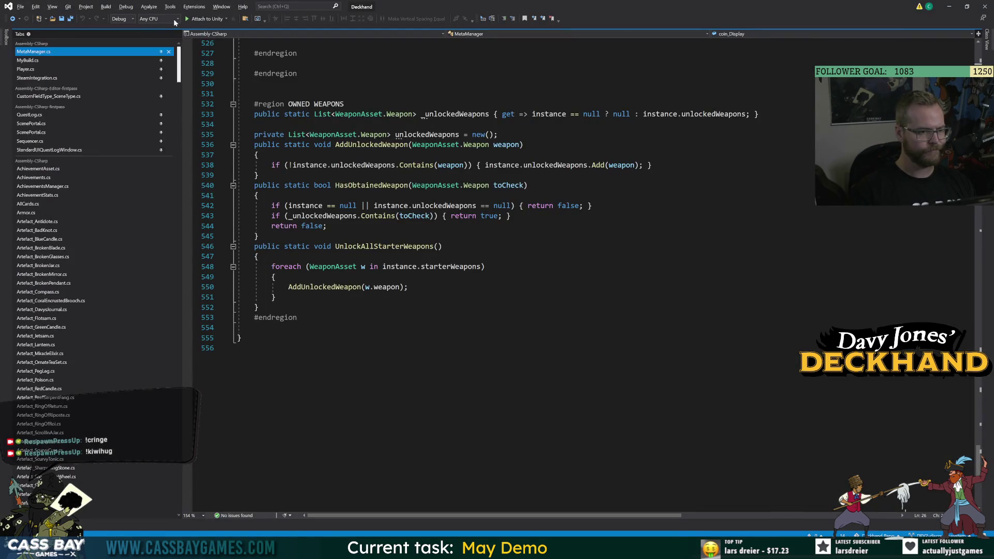
{"action": "left_click", "coordinate": [485, 266]}
{"action": "key", "text": "alt+Tab"}
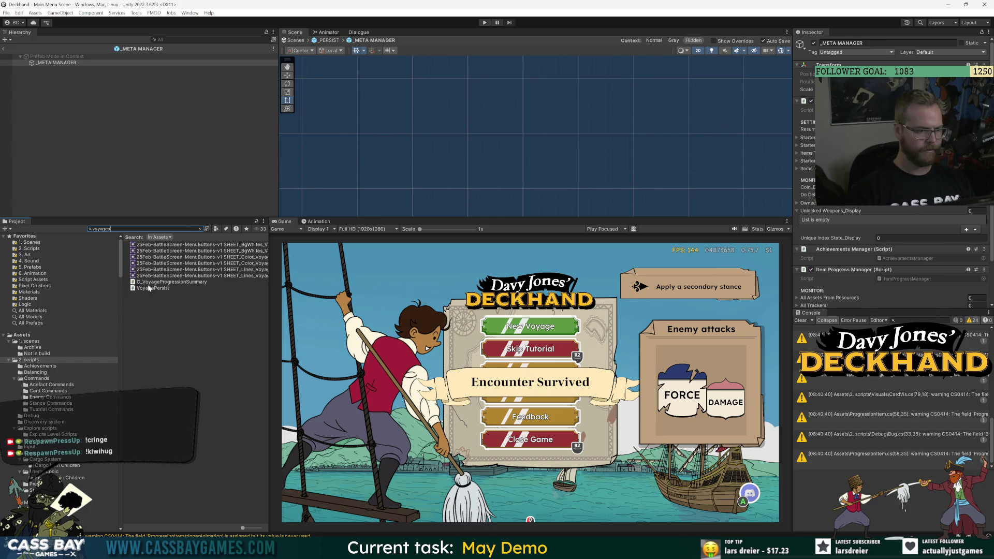
Open the VoyagePersist script from the search results at its ResetAllItems method.
{"action": "double_click", "coordinate": [149, 289]}
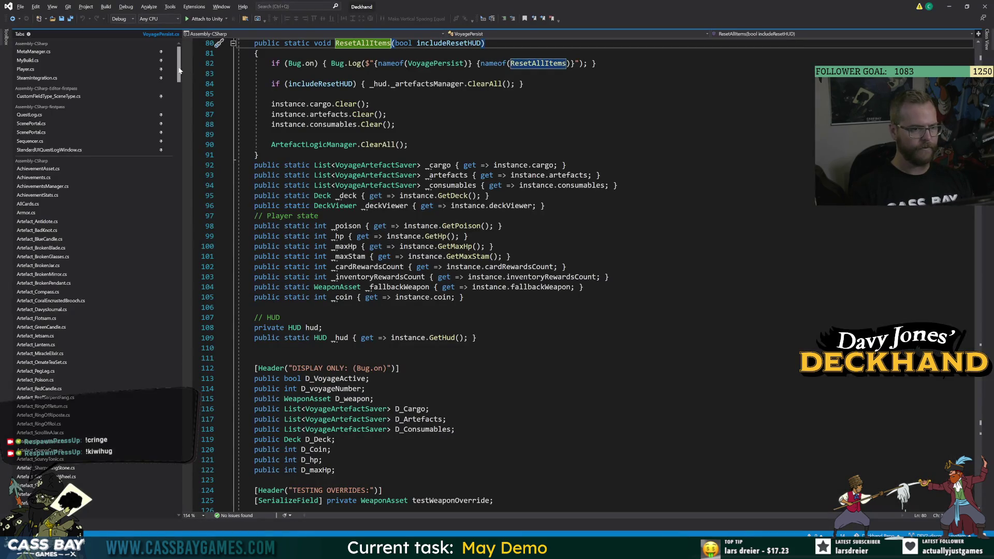
{"action": "mouse_move", "coordinate": [179, 70]}
{"action": "left_mouse_down"}
{"action": "mouse_move", "coordinate": [197, 365]}
{"action": "mouse_move", "coordinate": [188, 426]}
{"action": "left_mouse_up"}
{"action": "mouse_move", "coordinate": [165, 175]}
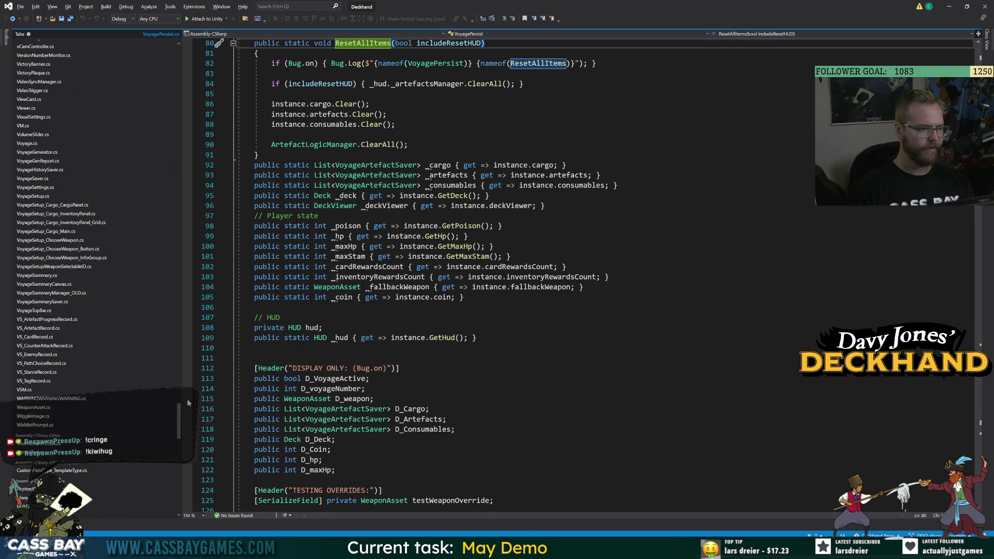
{"action": "key", "text": "alt+Tab"}
Leave the _META MANAGER prefab and expand _SAVE SYSTEM > _permanent in the Hierarchy.
{"action": "left_click", "coordinate": [172, 403]}
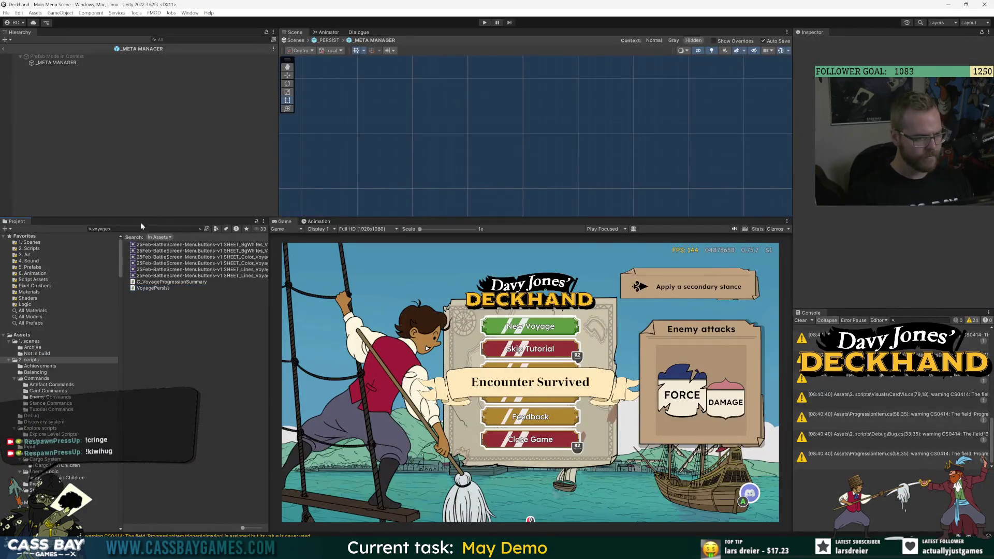
{"action": "left_click", "coordinate": [32, 242]}
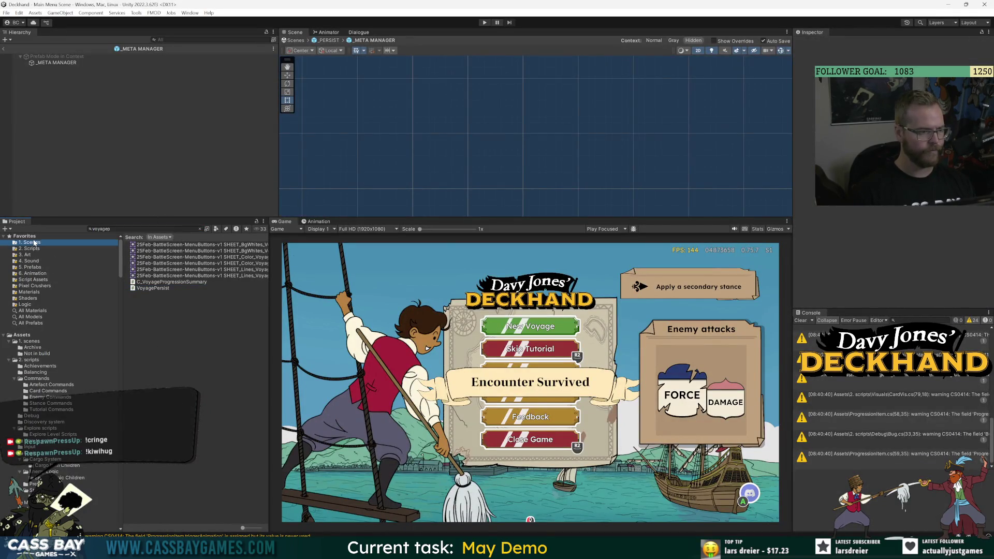
{"action": "left_click", "coordinate": [7, 48]}
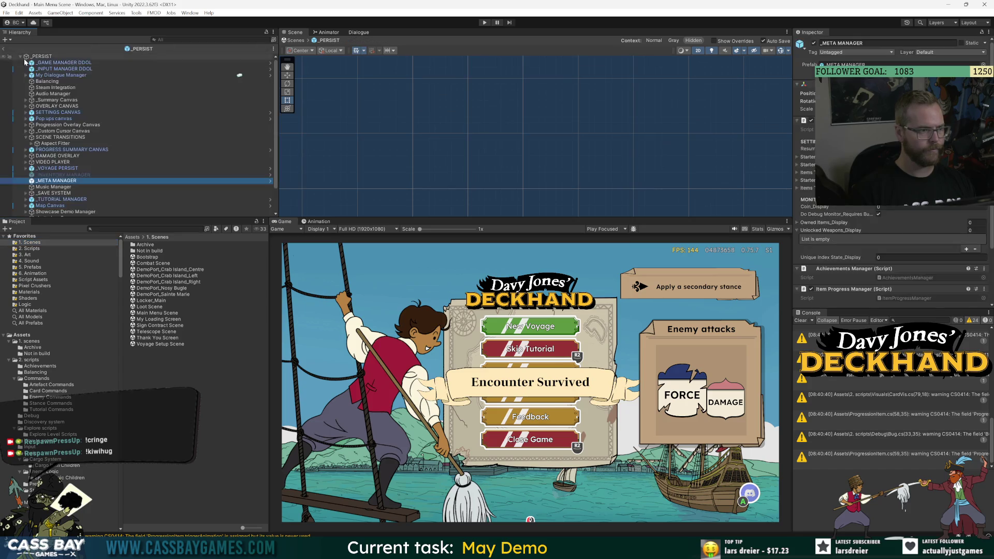
{"action": "left_click", "coordinate": [31, 199]}
{"action": "left_click", "coordinate": [26, 193]}
{"action": "scroll", "coordinate": [29, 186], "scroll_direction": "down", "scroll_amount": 3}
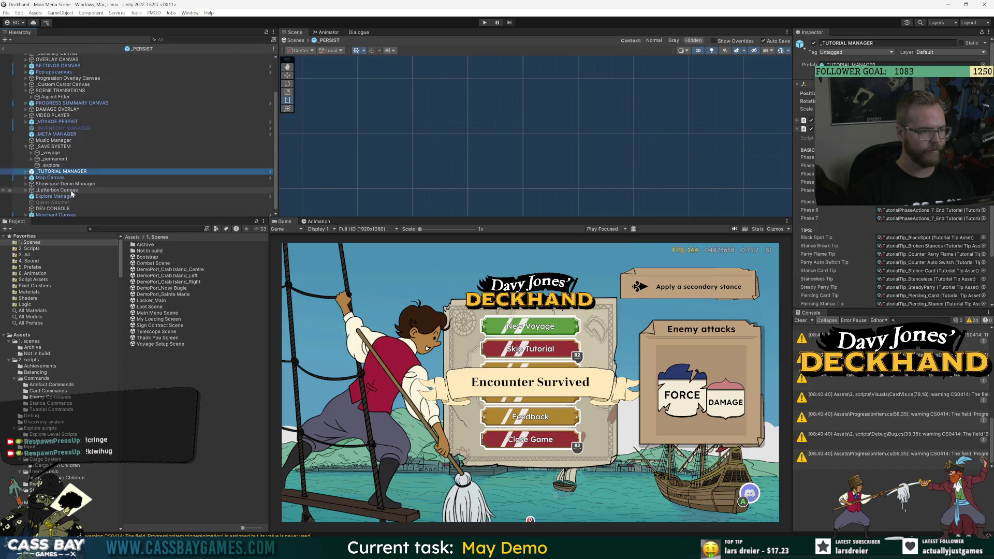
{"action": "left_click", "coordinate": [30, 160]}
{"action": "left_click", "coordinate": [31, 159]}
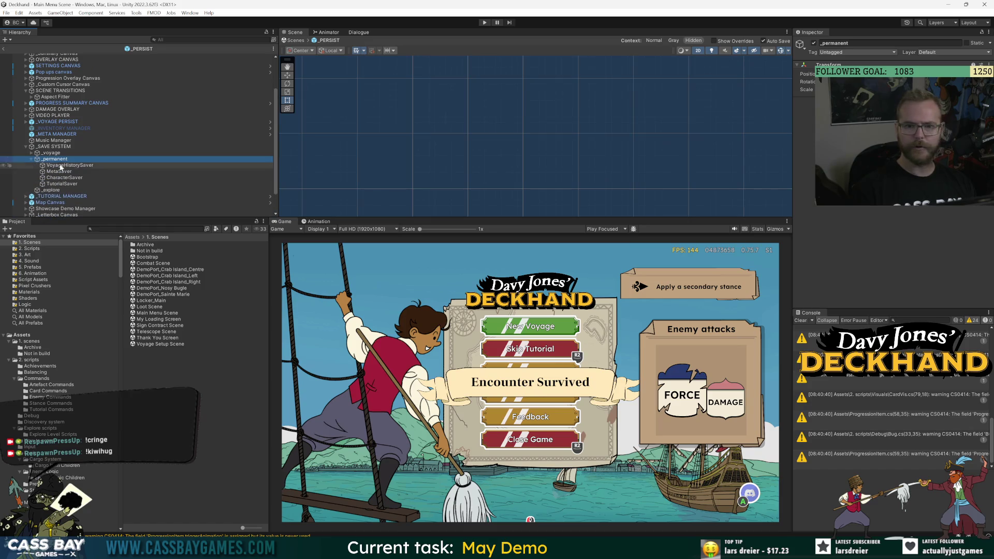
Select MetaSaver and open its MetaSaver.cs script in Visual Studio.
{"action": "left_click", "coordinate": [58, 171]}
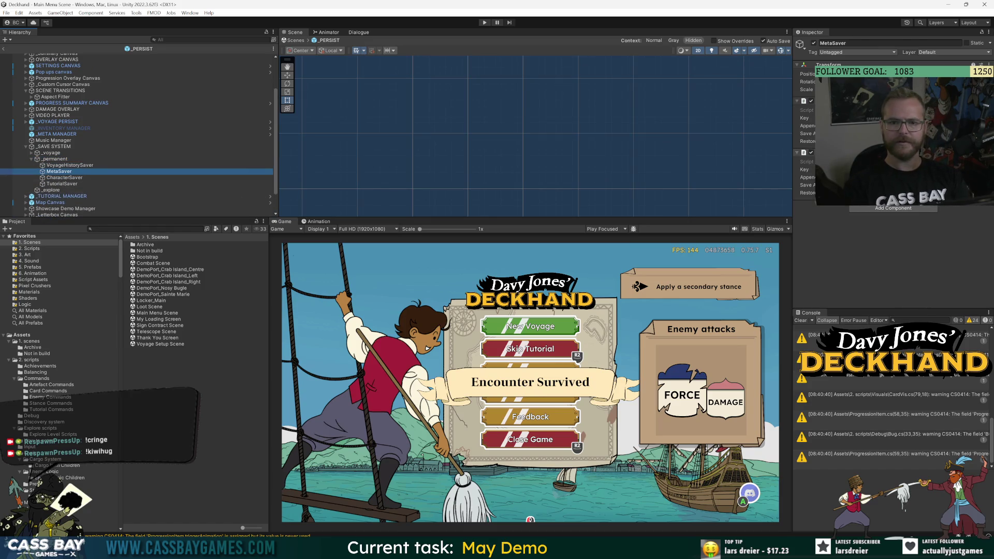
{"action": "left_click", "coordinate": [64, 177]}
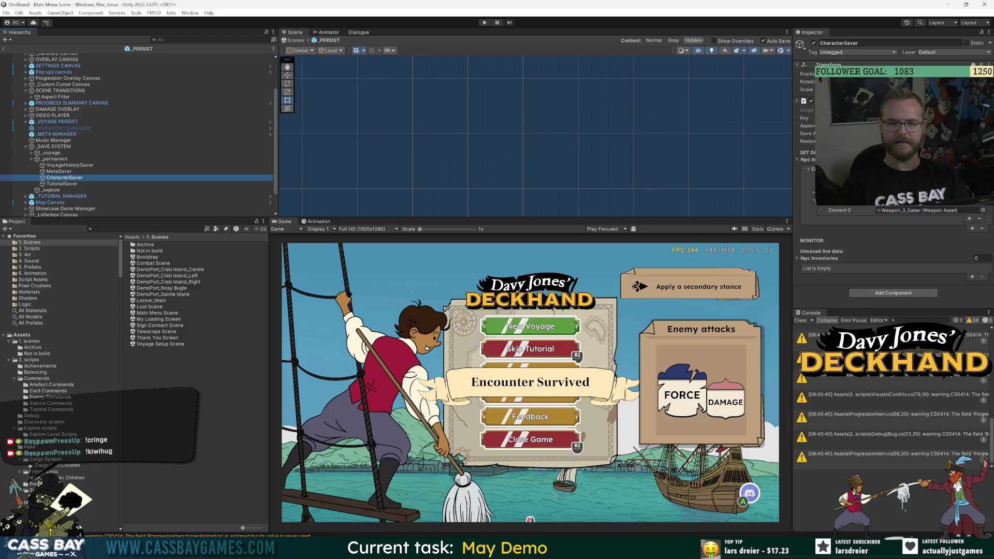
{"action": "key", "text": "Down"}
{"action": "key", "text": "Up"}
{"action": "key", "text": "Up"}
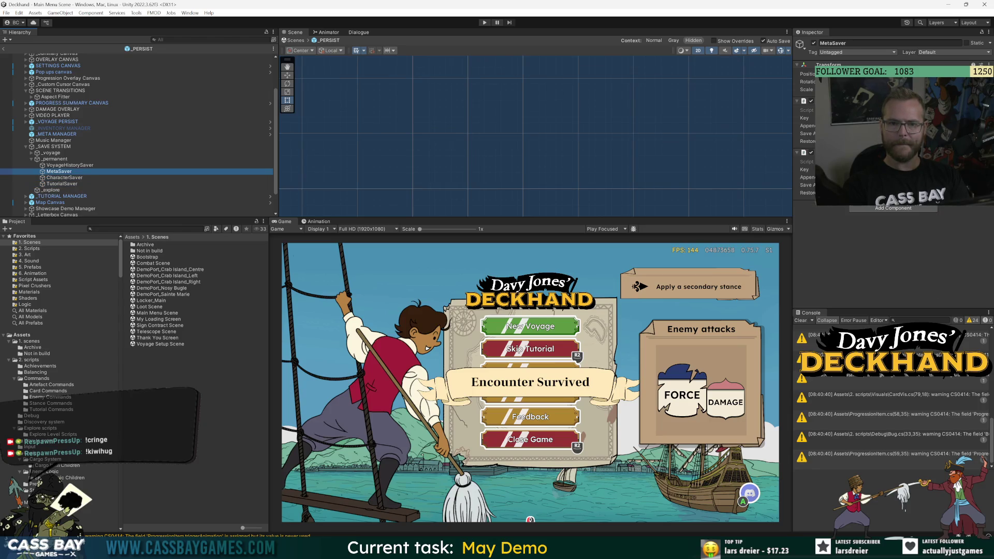
{"action": "double_click", "coordinate": [890, 110]}
Review the Data class in MetaSaver.cs, then return to MetaManager.cs at OWNED WEAPONS.
{"action": "scroll", "coordinate": [590, 274], "scroll_direction": "up", "scroll_amount": 20}
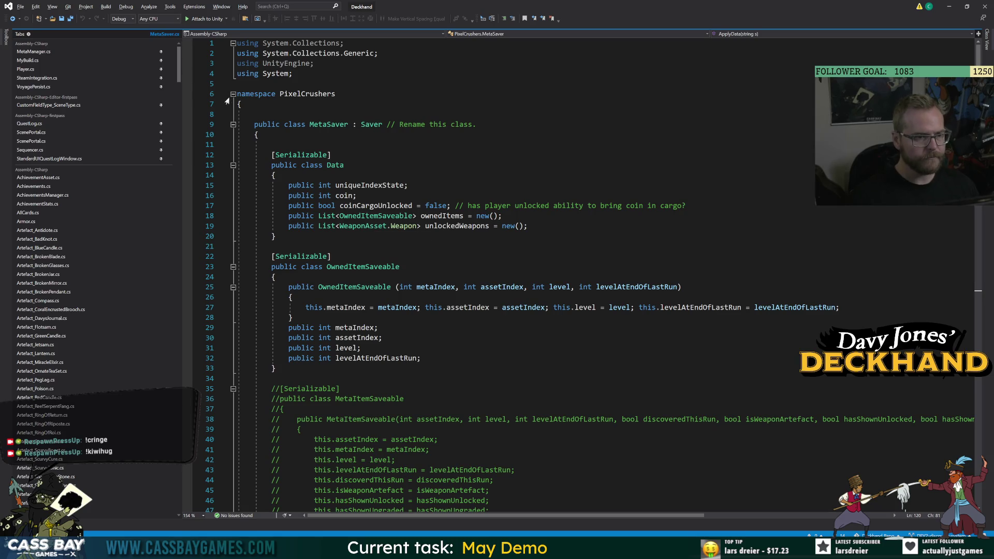
{"action": "scroll", "coordinate": [176, 104], "scroll_direction": "down", "scroll_amount": 20}
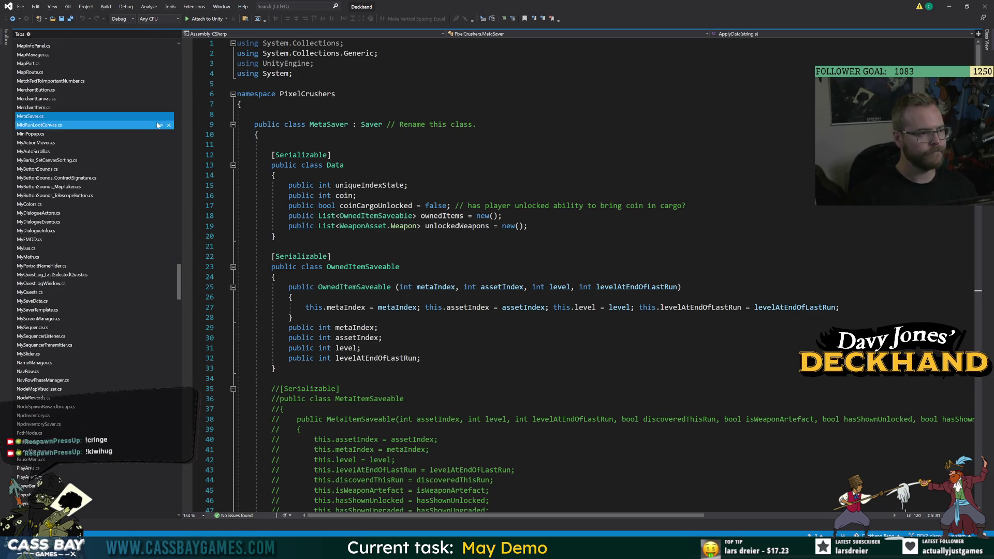
{"action": "left_click_drag", "start_coordinate": [185, 228], "coordinate": [185, 228]}
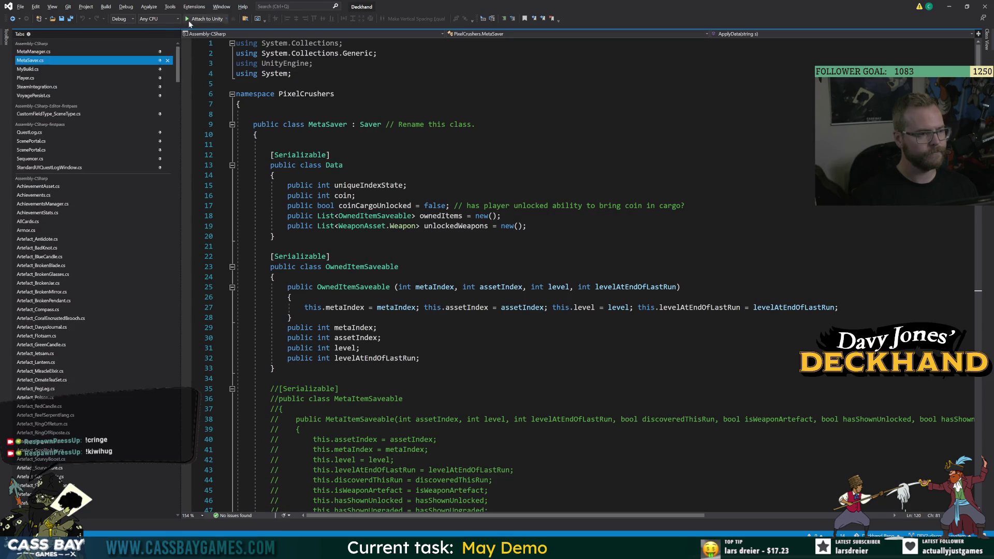
{"action": "left_click", "coordinate": [270, 246]}
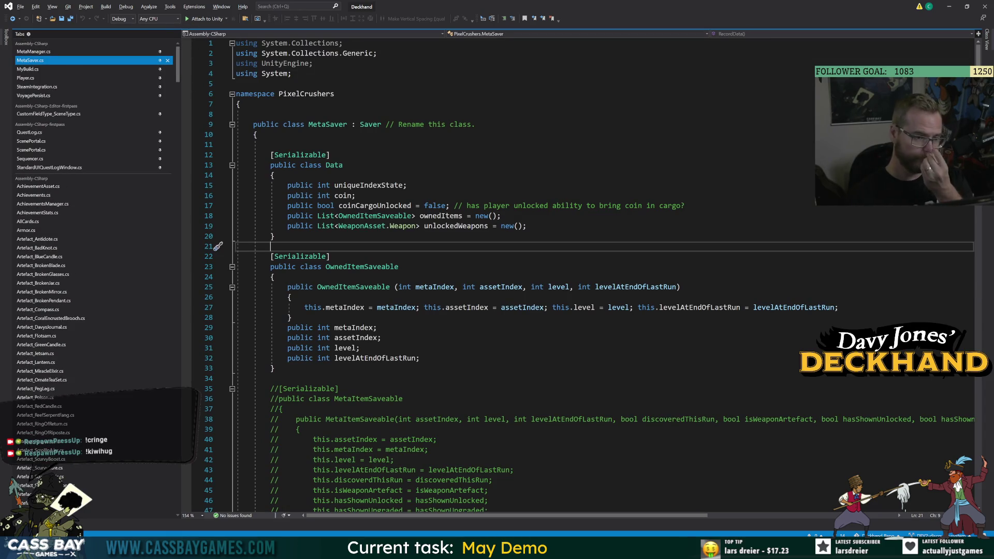
{"action": "left_click", "coordinate": [61, 52]}
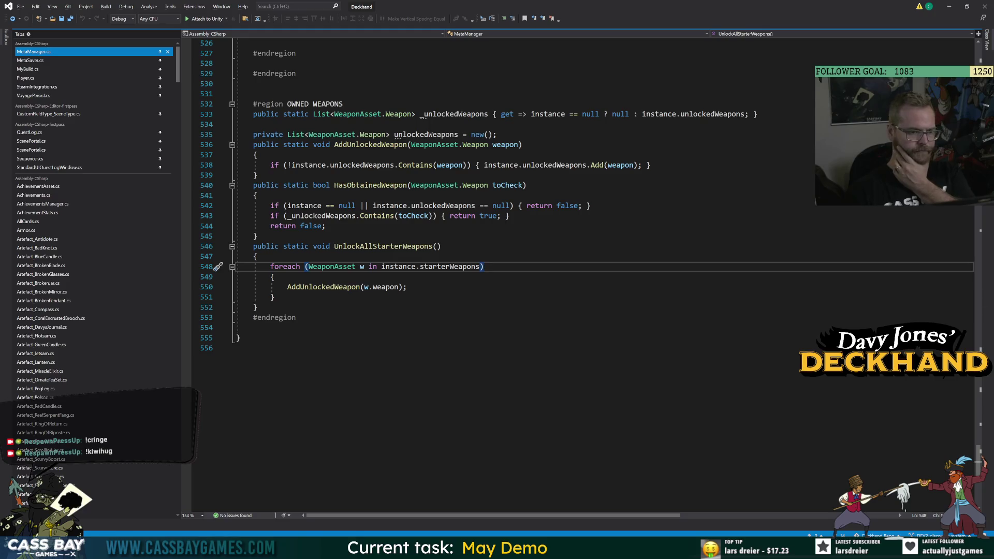
Inspect the coin_Display, uniqueIndexState_Display and resurrectionPercentTaken fields in MetaManager.cs.
{"action": "left_click_drag", "start_coordinate": [979, 460], "coordinate": [984, 6]}
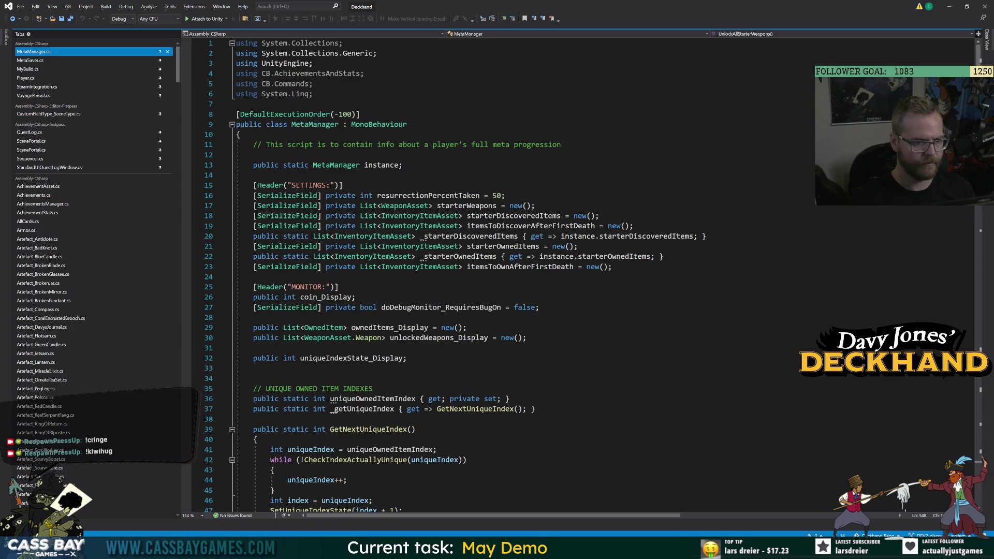
{"action": "double_click", "coordinate": [326, 297]}
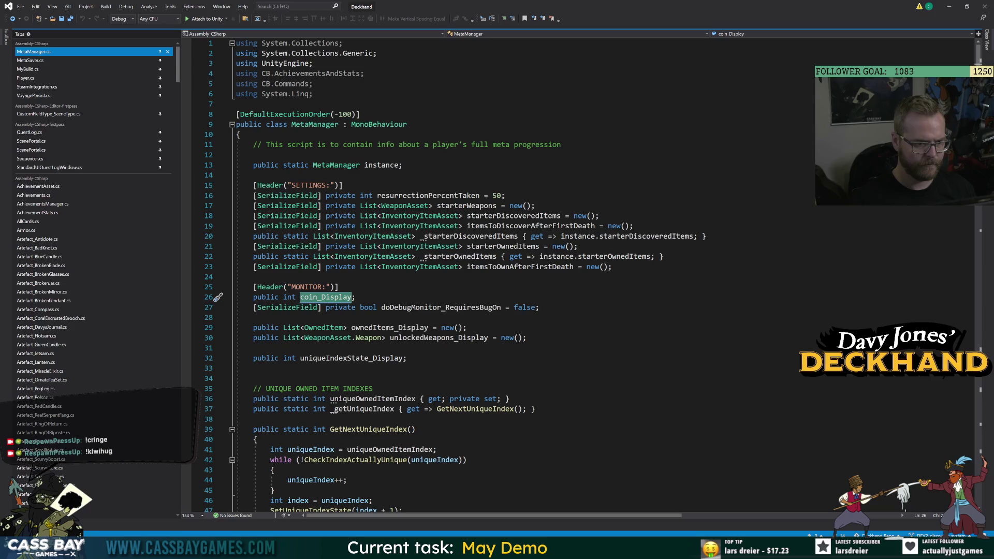
{"action": "left_click", "coordinate": [393, 358]}
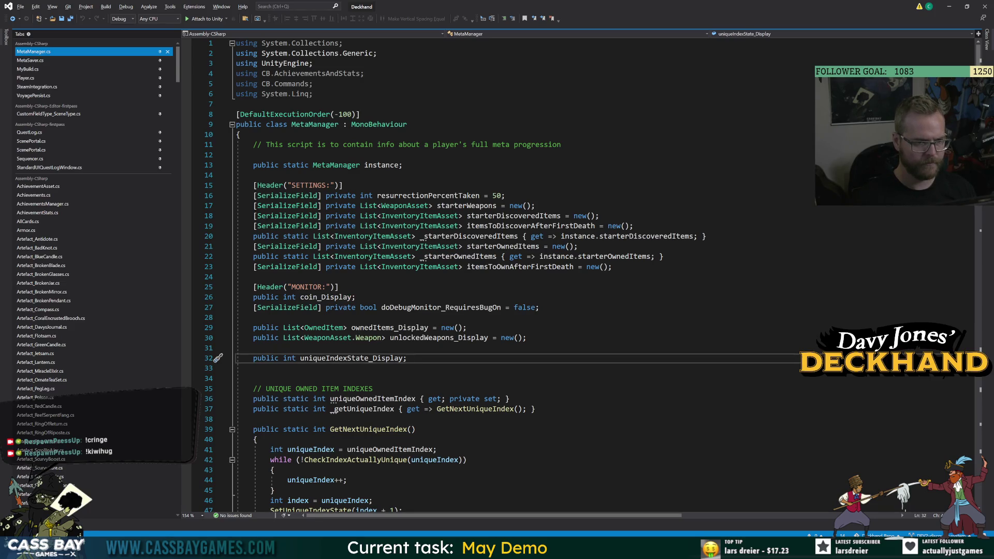
{"action": "double_click", "coordinate": [457, 196]}
{"action": "double_click", "coordinate": [338, 298]}
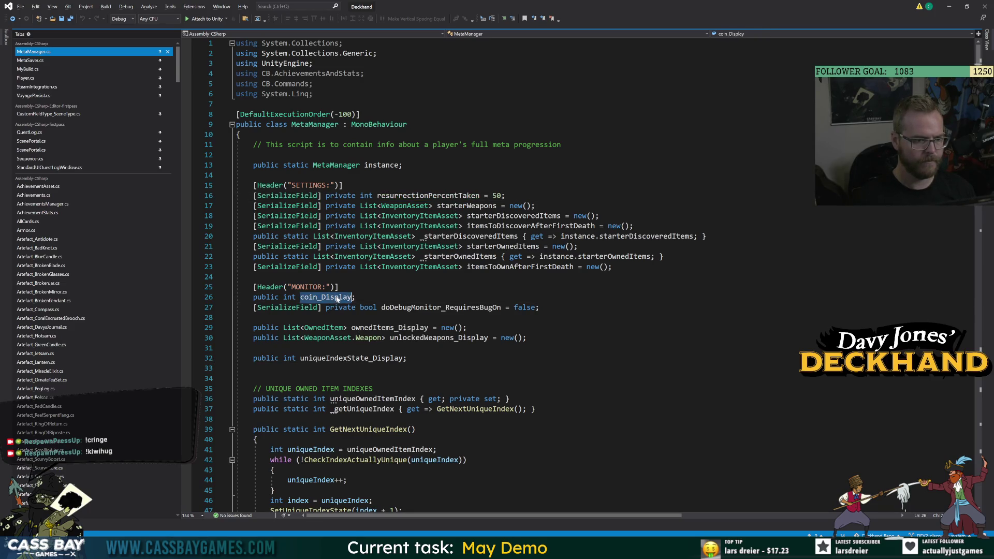
{"action": "scroll", "coordinate": [481, 207], "scroll_direction": "down", "scroll_amount": 20}
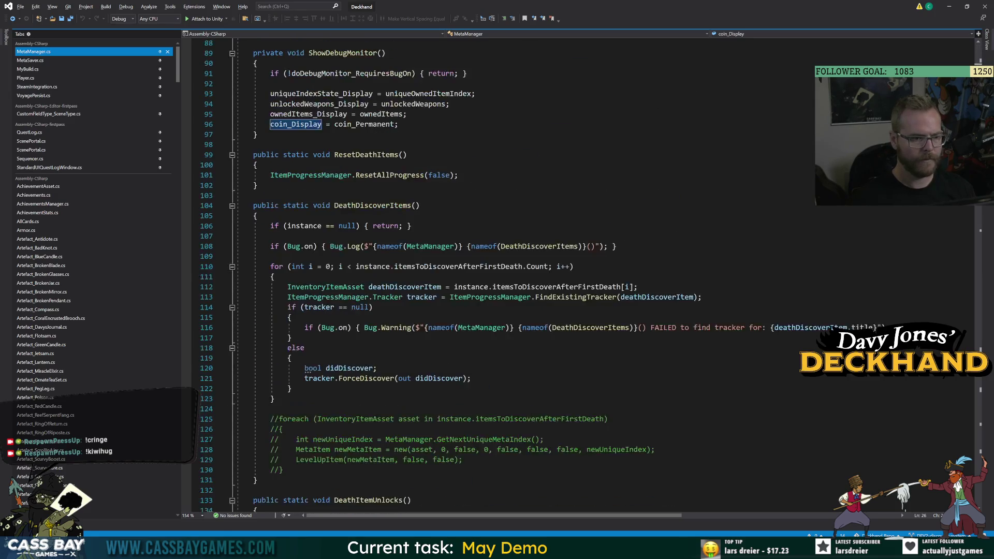
{"action": "scroll", "coordinate": [517, 275], "scroll_direction": "down", "scroll_amount": 20}
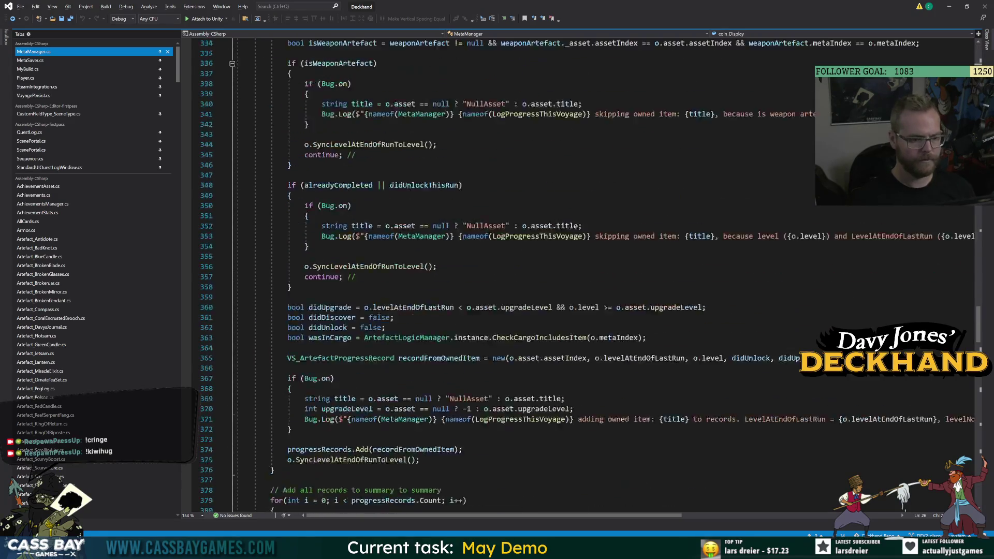
{"action": "scroll", "coordinate": [398, 259], "scroll_direction": "down", "scroll_amount": 20}
{"action": "scroll", "coordinate": [397, 259], "scroll_direction": "up", "scroll_amount": 18}
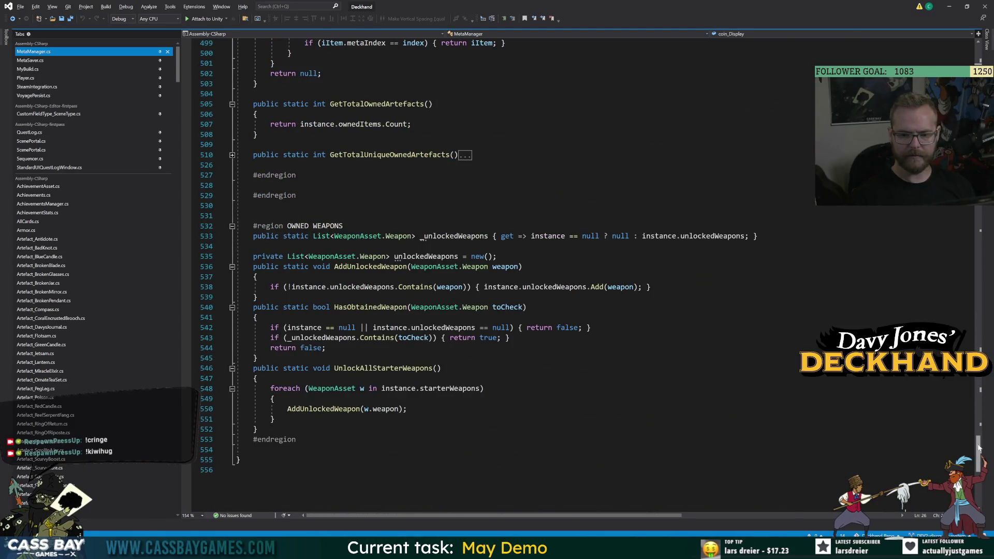
{"action": "mouse_move", "coordinate": [978, 453]}
{"action": "left_mouse_down"}
{"action": "mouse_move", "coordinate": [978, 50]}
{"action": "mouse_move", "coordinate": [978, 58]}
{"action": "left_mouse_up"}
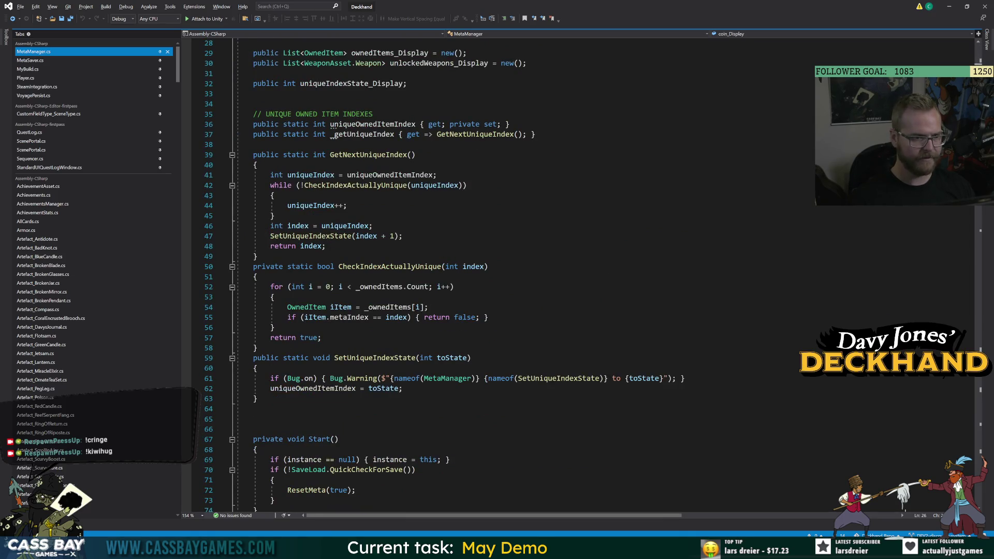
{"action": "scroll", "coordinate": [517, 274], "scroll_direction": "down", "scroll_amount": 7}
Jump from ShowDebugMonitor to the coin_Permanent declaration with F12 and collapse the COIN region.
{"action": "left_click", "coordinate": [362, 419]}
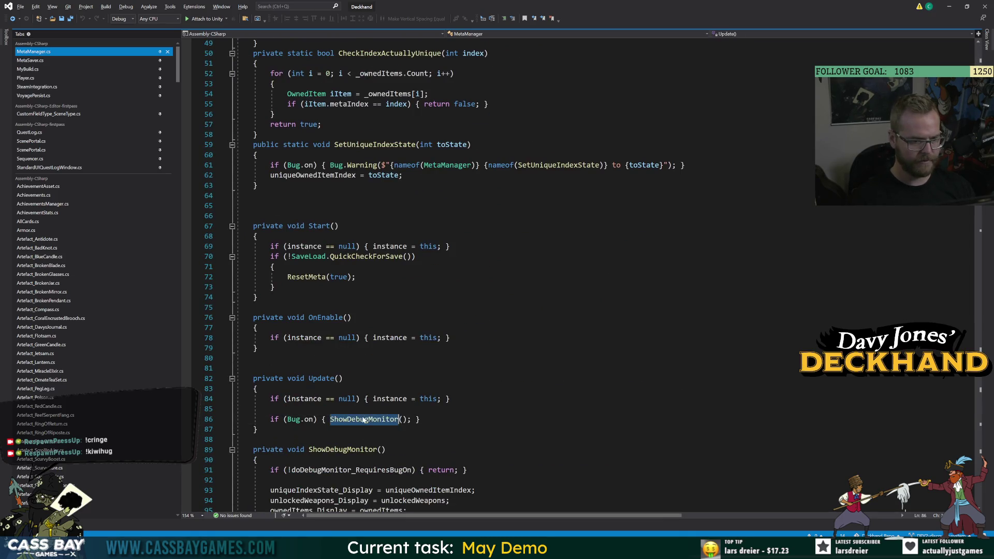
{"action": "scroll", "coordinate": [362, 362], "scroll_direction": "down", "scroll_amount": 4}
{"action": "left_click", "coordinate": [373, 398]}
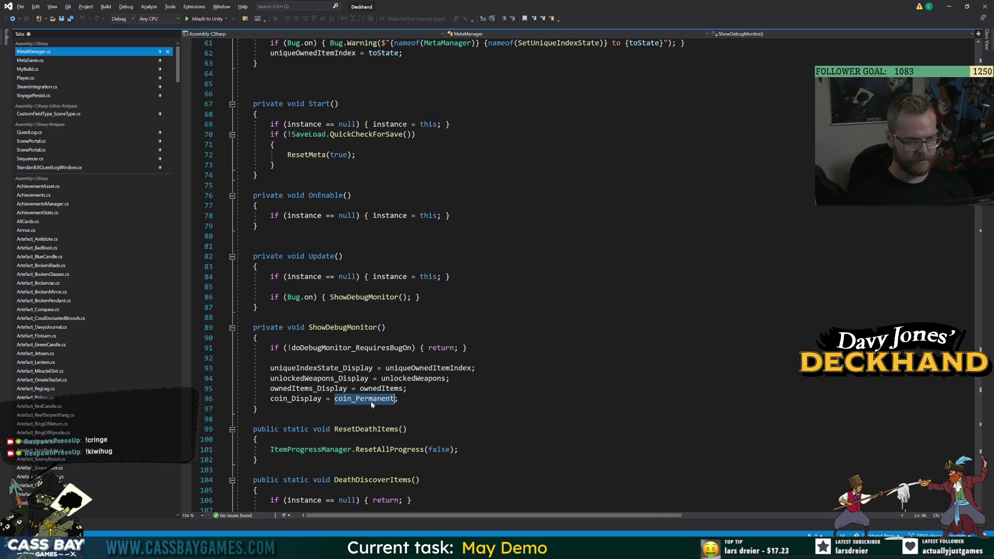
{"action": "key", "text": "F12"}
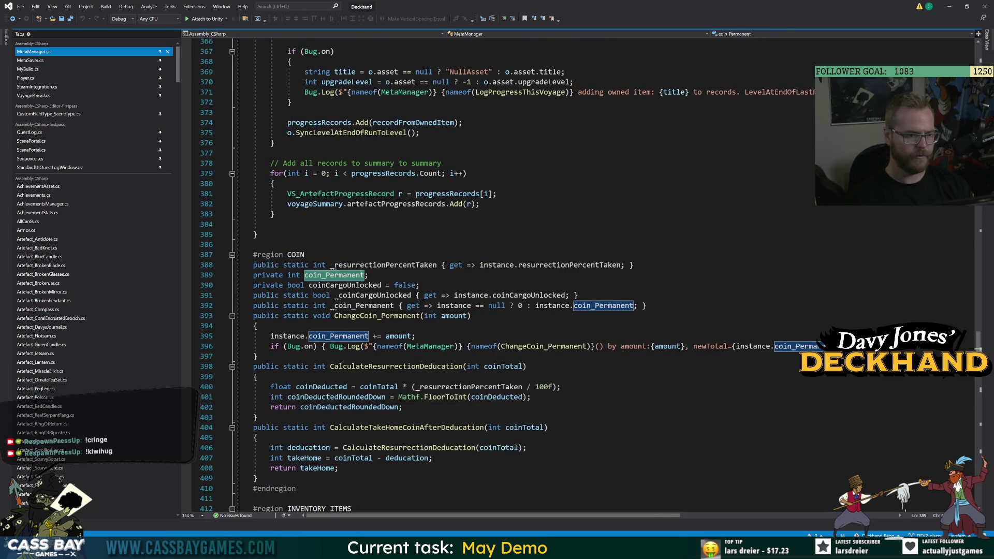
{"action": "left_click", "coordinate": [257, 234]}
{"action": "left_click", "coordinate": [232, 255]}
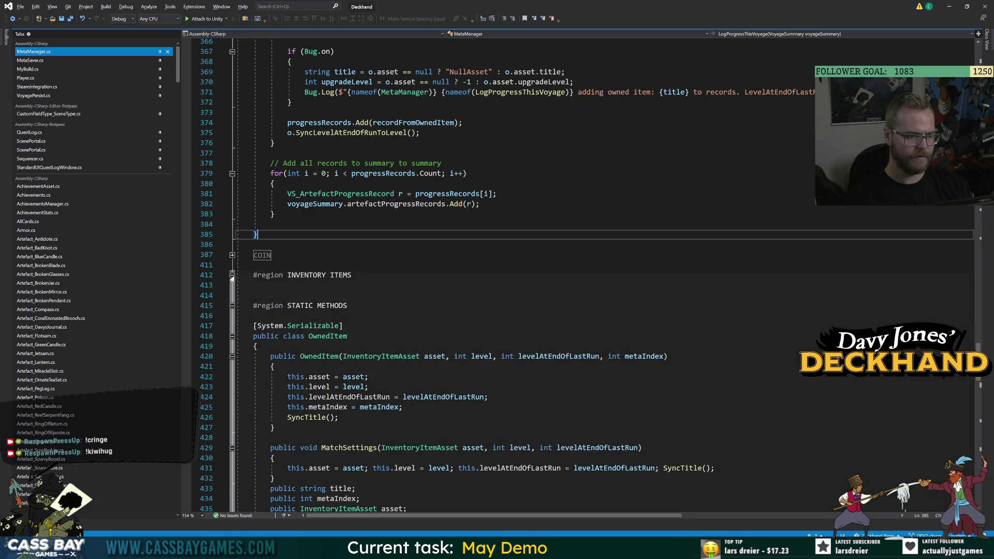
Fold the DeathDiscoverItems and DeathItemUnlocks method bodies, then switch to Unity.
{"action": "scroll", "coordinate": [232, 278], "scroll_direction": "up", "scroll_amount": 20}
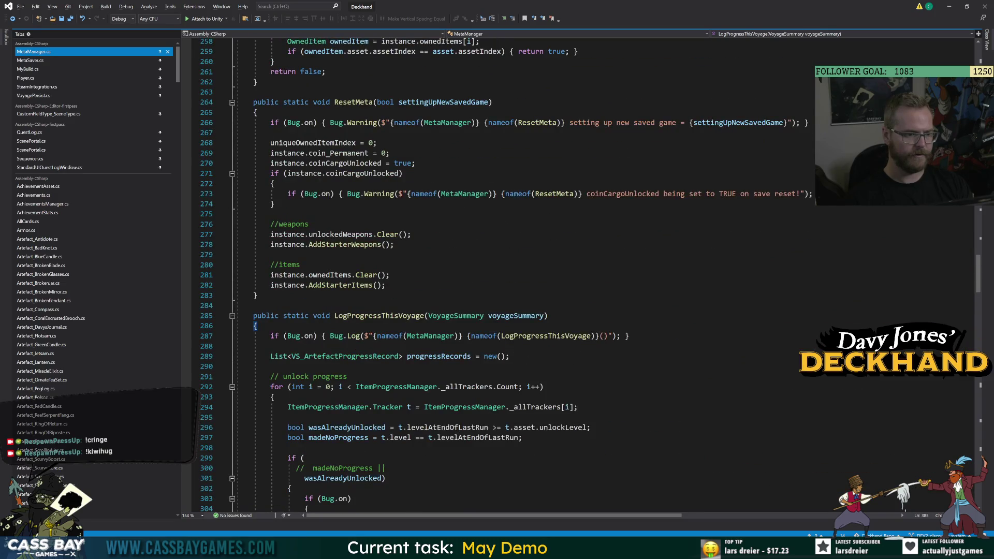
{"action": "scroll", "coordinate": [232, 278], "scroll_direction": "up", "scroll_amount": 20}
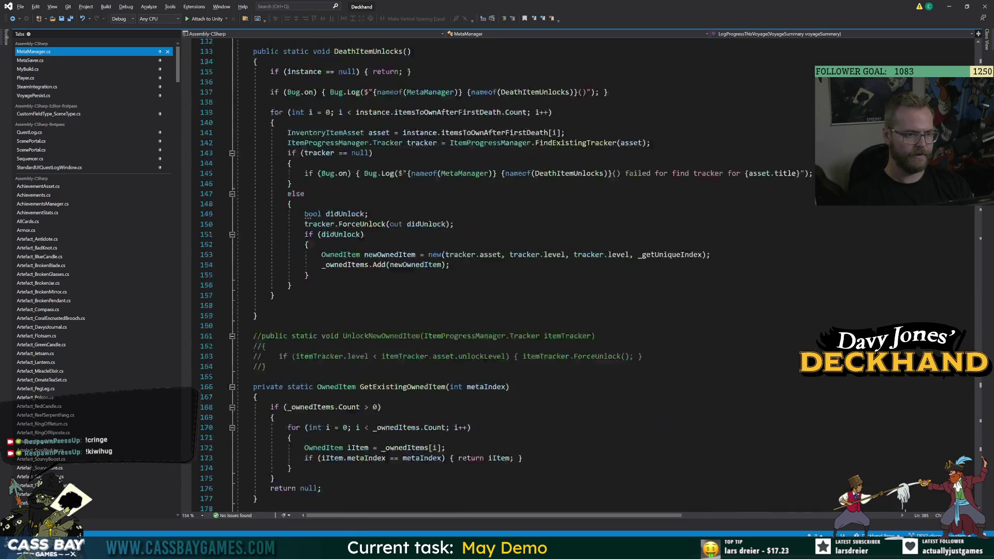
{"action": "scroll", "coordinate": [409, 357], "scroll_direction": "up", "scroll_amount": 17}
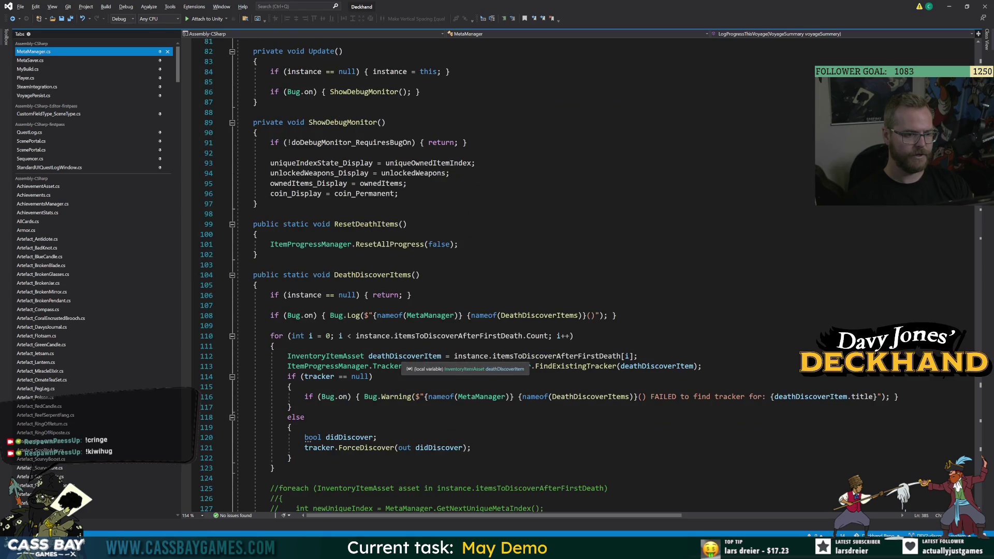
{"action": "left_click", "coordinate": [232, 275]}
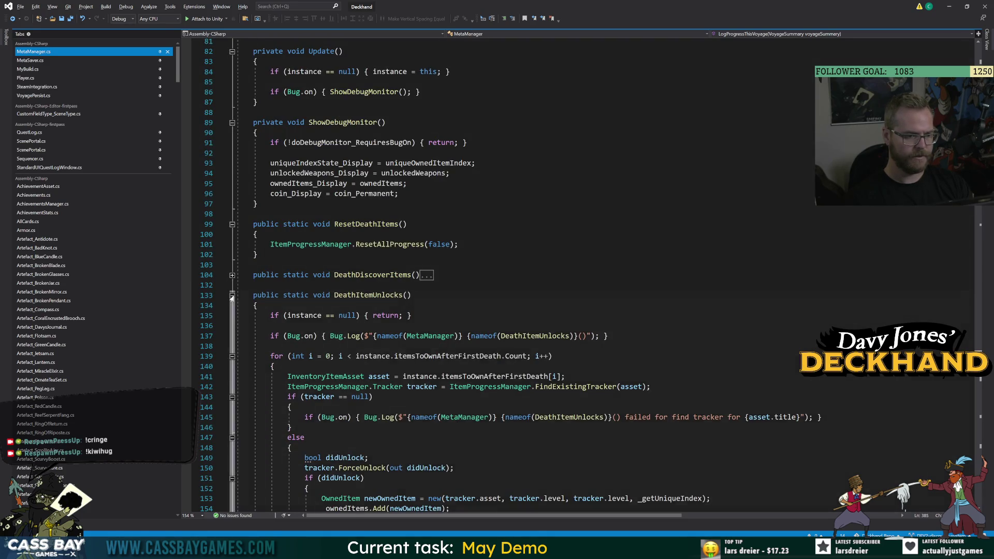
{"action": "left_click", "coordinate": [232, 295]}
{"action": "scroll", "coordinate": [450, 274], "scroll_direction": "up", "scroll_amount": 20}
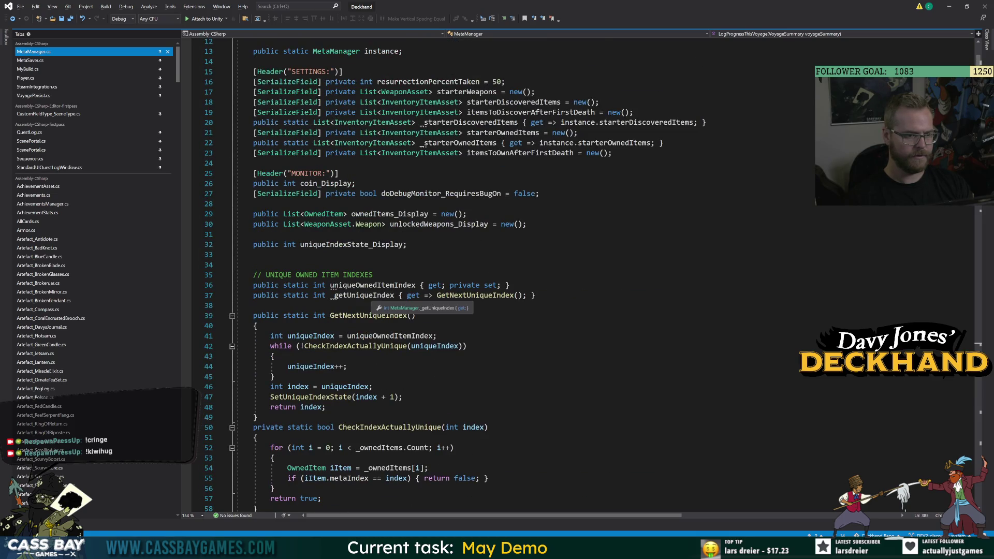
{"action": "scroll", "coordinate": [373, 300], "scroll_direction": "down", "scroll_amount": 8}
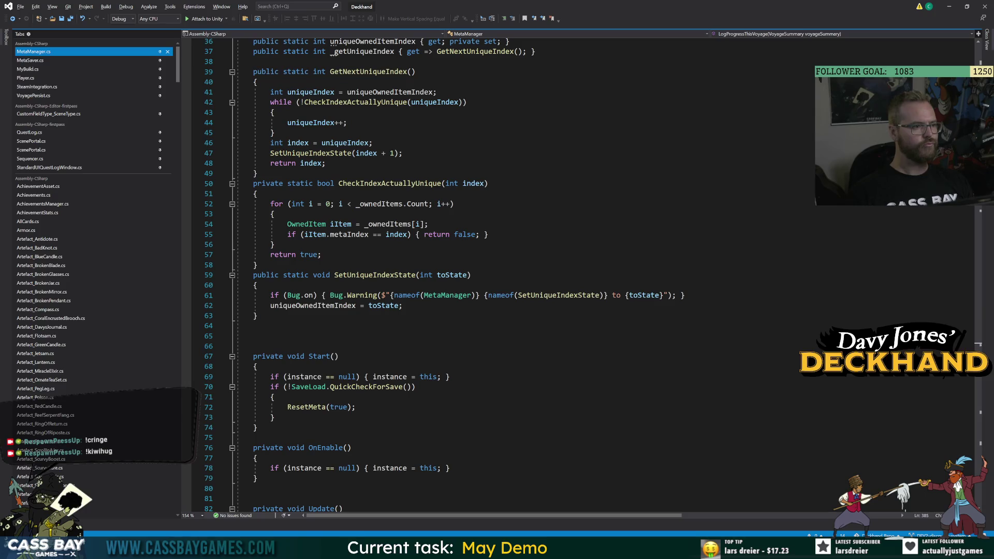
{"action": "key", "text": "alt+Tab"}
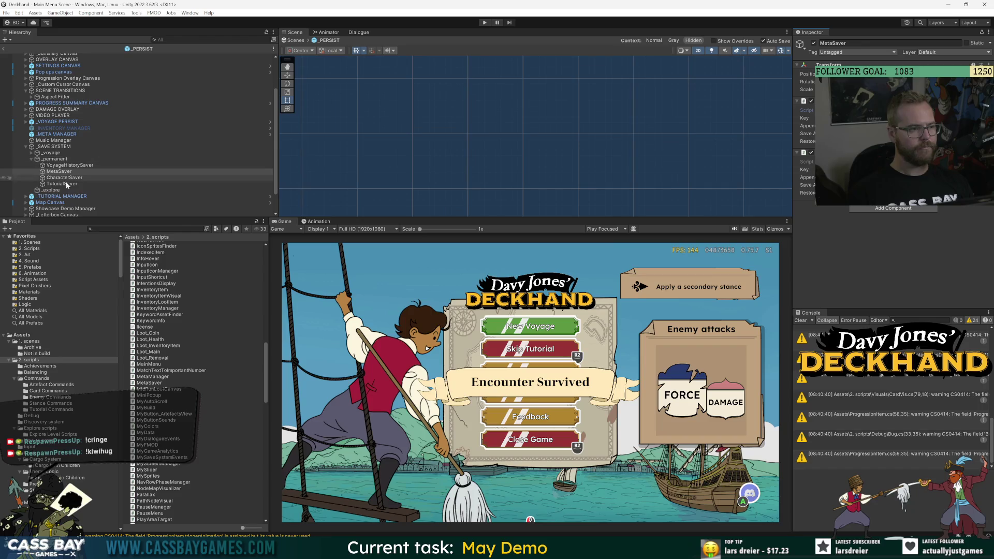
Select _META MANAGER, review its Discovery Manager component, and open its MetaManager script.
{"action": "left_click", "coordinate": [71, 135]}
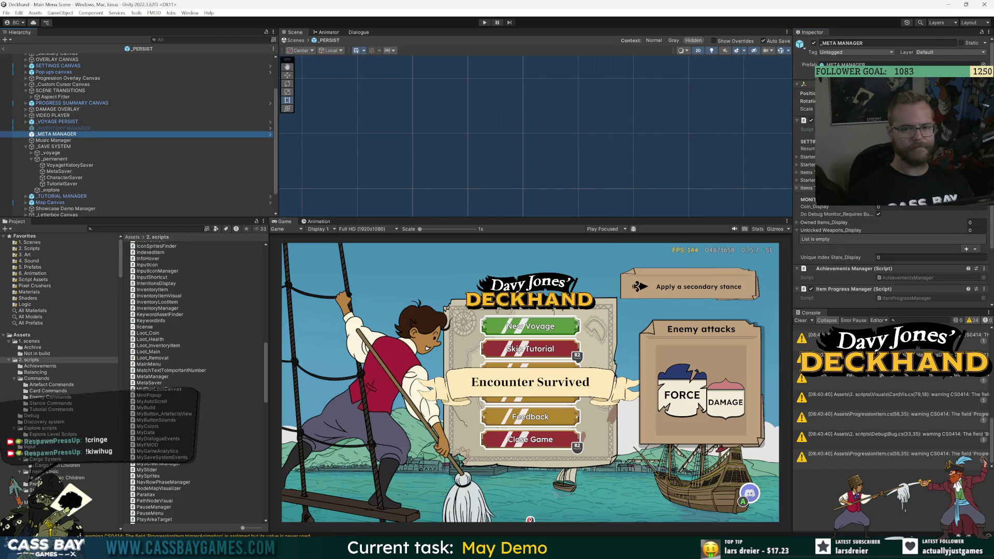
{"action": "scroll", "coordinate": [859, 234], "scroll_direction": "down", "scroll_amount": 2}
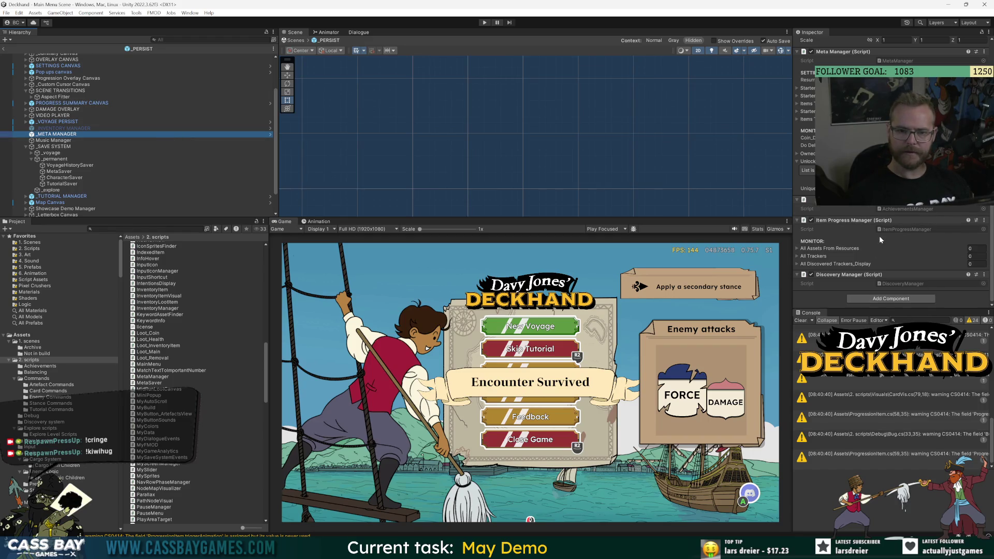
{"action": "double_click", "coordinate": [891, 61]}
Collapse GetNextUniqueIndex, CheckIndexActuallyUnique, SetUniqueIndexState and ShowDebugMonitor method bodies.
{"action": "scroll", "coordinate": [580, 275], "scroll_direction": "down", "scroll_amount": 12}
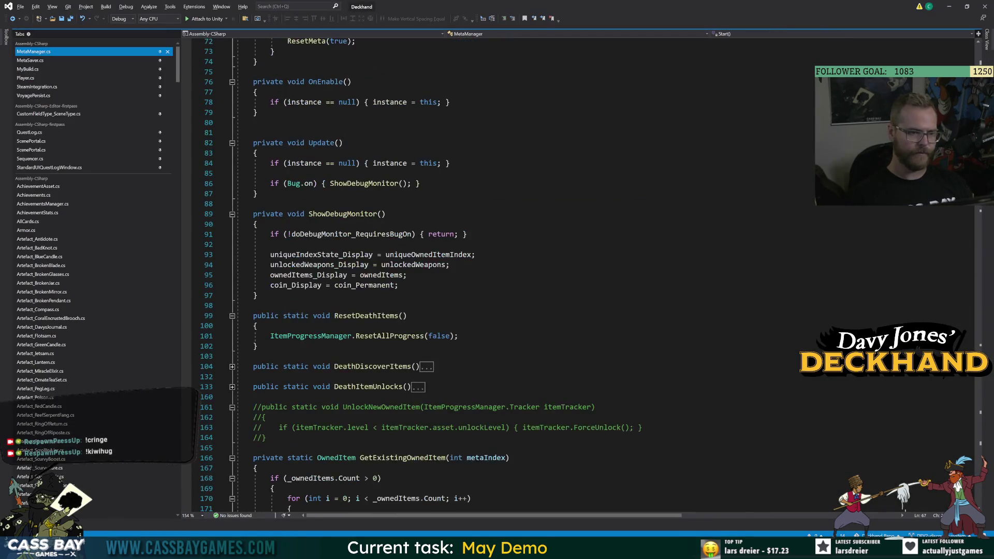
{"action": "scroll", "coordinate": [579, 274], "scroll_direction": "up", "scroll_amount": 19}
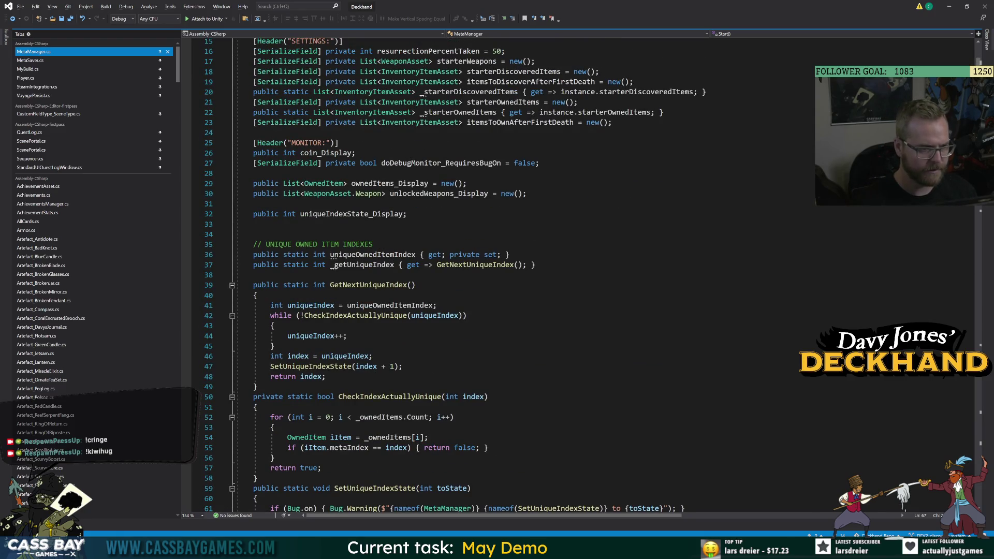
{"action": "left_click", "coordinate": [253, 223]}
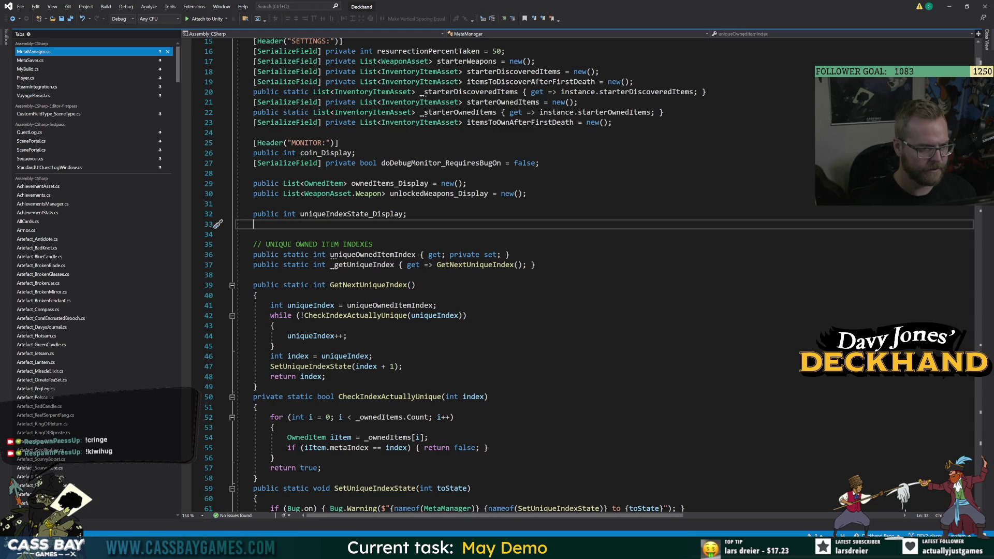
{"action": "left_click", "coordinate": [231, 284]}
{"action": "left_click", "coordinate": [232, 295]}
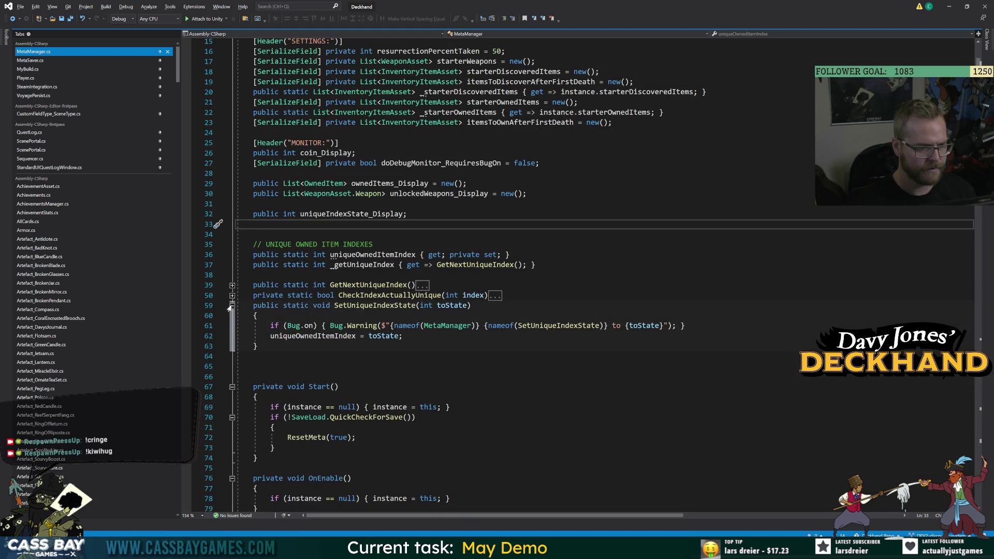
{"action": "left_click", "coordinate": [230, 306]}
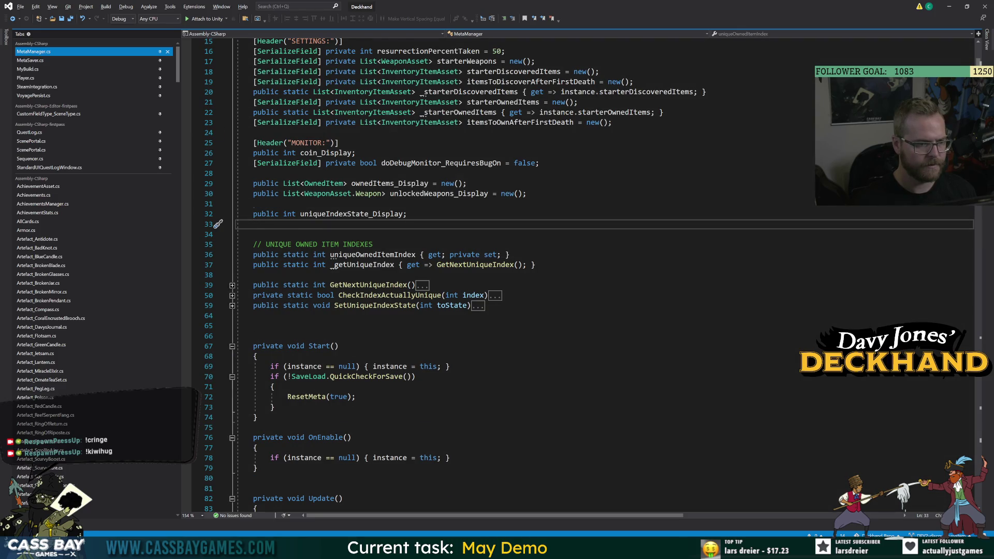
{"action": "scroll", "coordinate": [218, 224], "scroll_direction": "down", "scroll_amount": 7}
{"action": "left_click", "coordinate": [231, 357]}
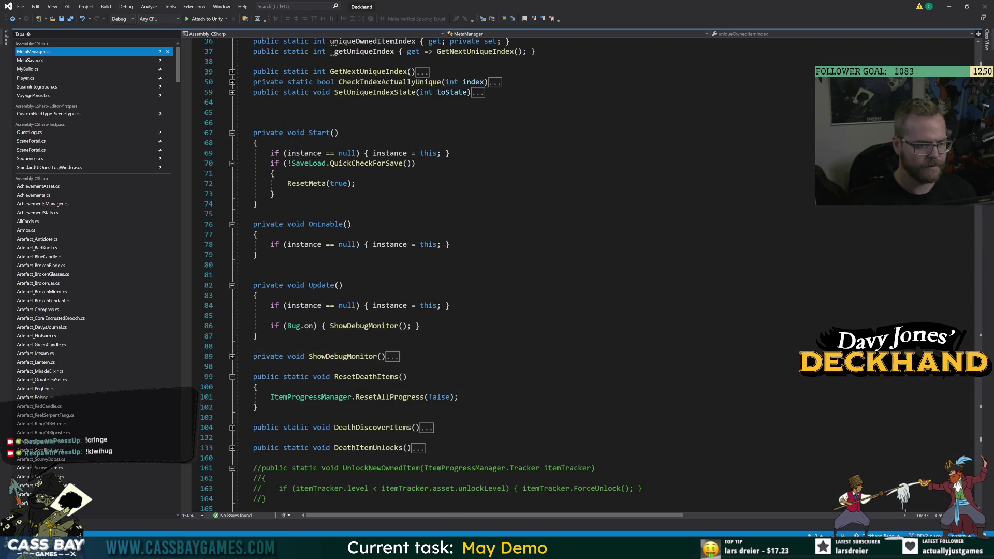
Collapse GetExistingOwnedItem, SyncToSave, AddStarterItems, AddStarterWeapons, CheckOwnsItemOfType, ResetMeta and LogProgressThisVoyage.
{"action": "scroll", "coordinate": [518, 274], "scroll_direction": "down", "scroll_amount": 9}
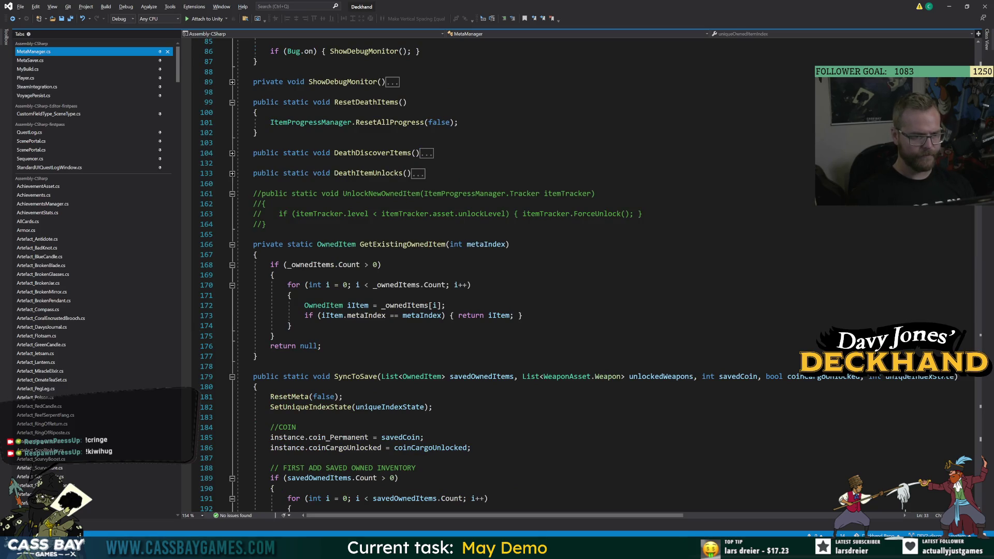
{"action": "left_click", "coordinate": [232, 244]}
{"action": "left_click", "coordinate": [232, 265]}
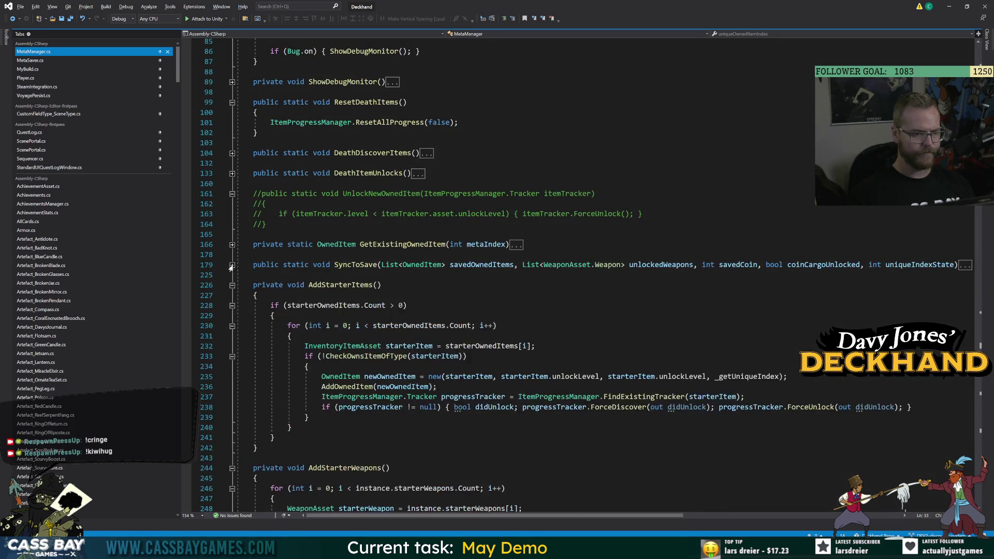
{"action": "left_click", "coordinate": [232, 265]}
{"action": "left_click", "coordinate": [232, 265]}
{"action": "left_click", "coordinate": [232, 285]}
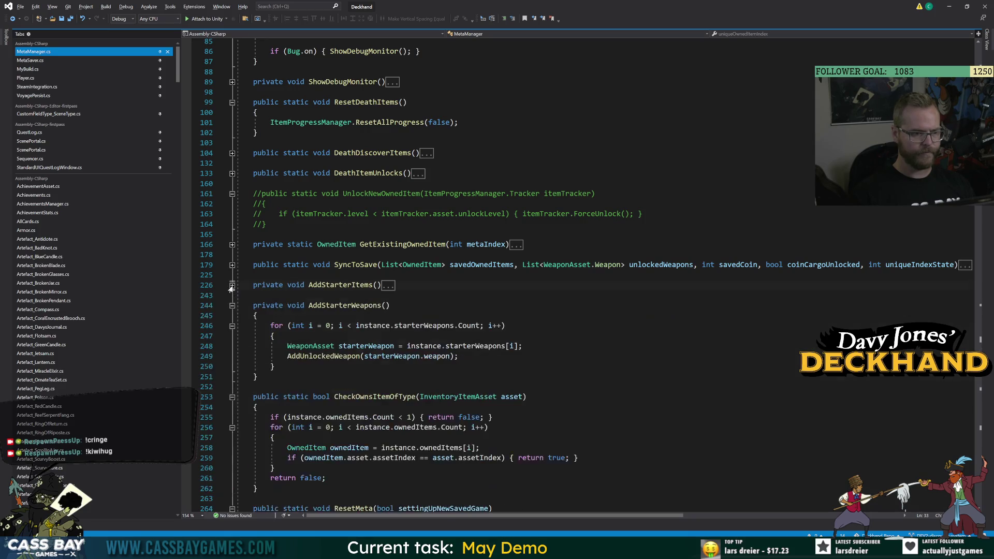
{"action": "left_click", "coordinate": [232, 305]}
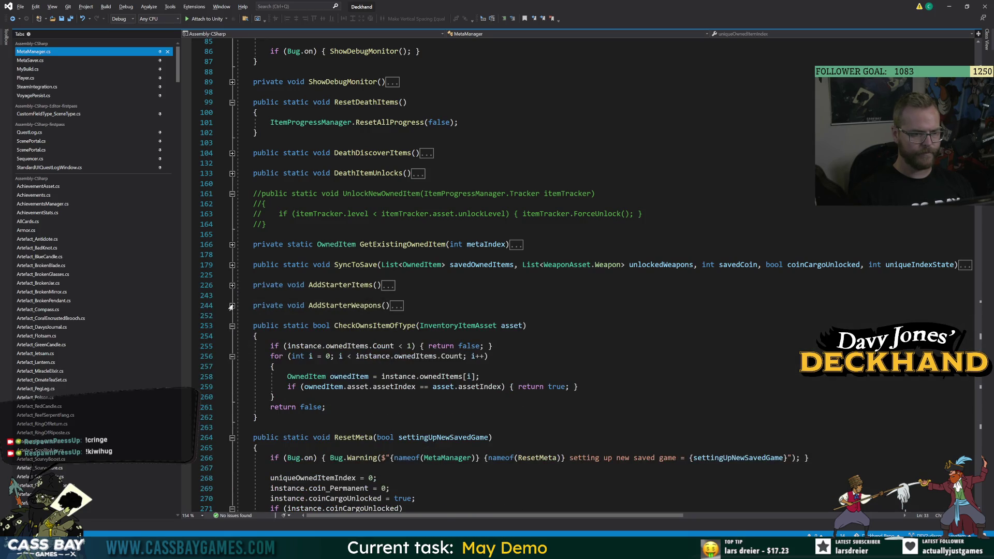
{"action": "left_click", "coordinate": [231, 326]}
{"action": "left_click", "coordinate": [231, 346]}
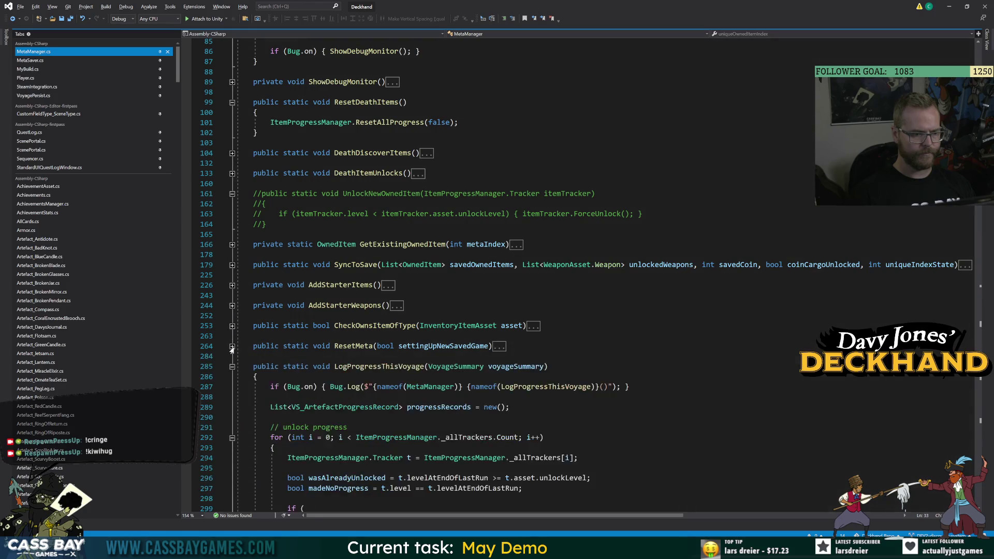
{"action": "left_click", "coordinate": [231, 366]}
Collapse the OwnedItem class and the GetOwnedItem, GetTotalOwnedArtefacts and GetTotalUniqueOwnedArtefacts methods.
{"action": "scroll", "coordinate": [232, 366], "scroll_direction": "down", "scroll_amount": 6}
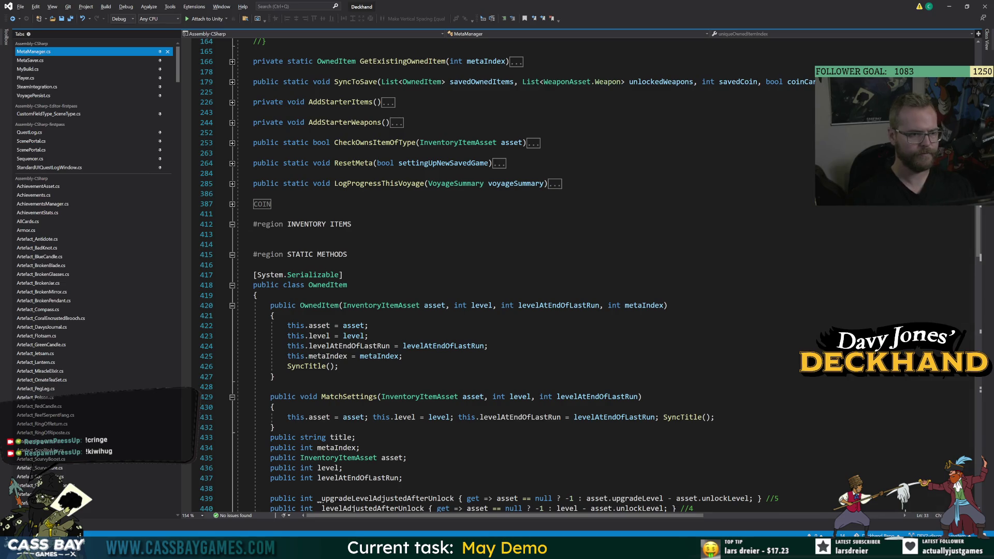
{"action": "left_click", "coordinate": [232, 224]}
{"action": "left_click", "coordinate": [232, 224]}
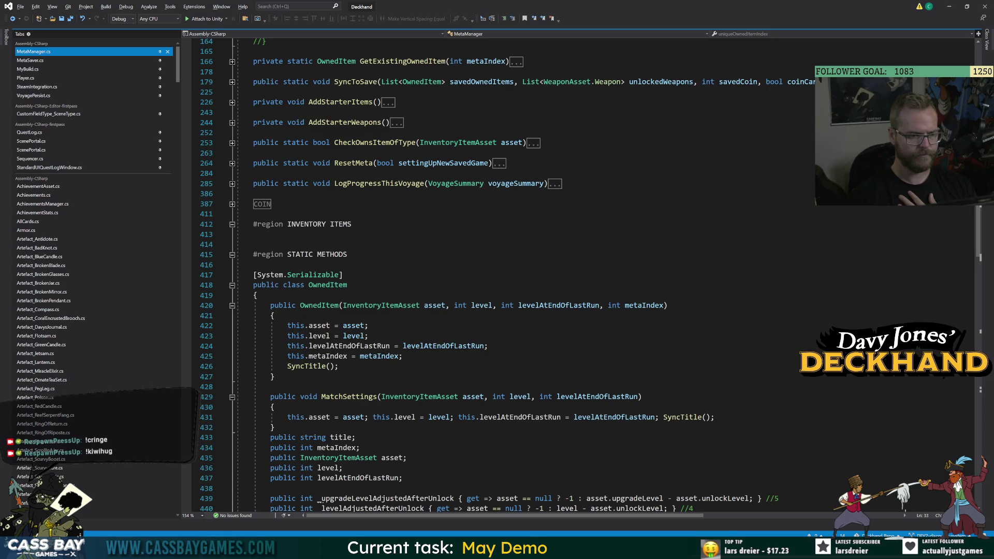
{"action": "left_click", "coordinate": [232, 285]}
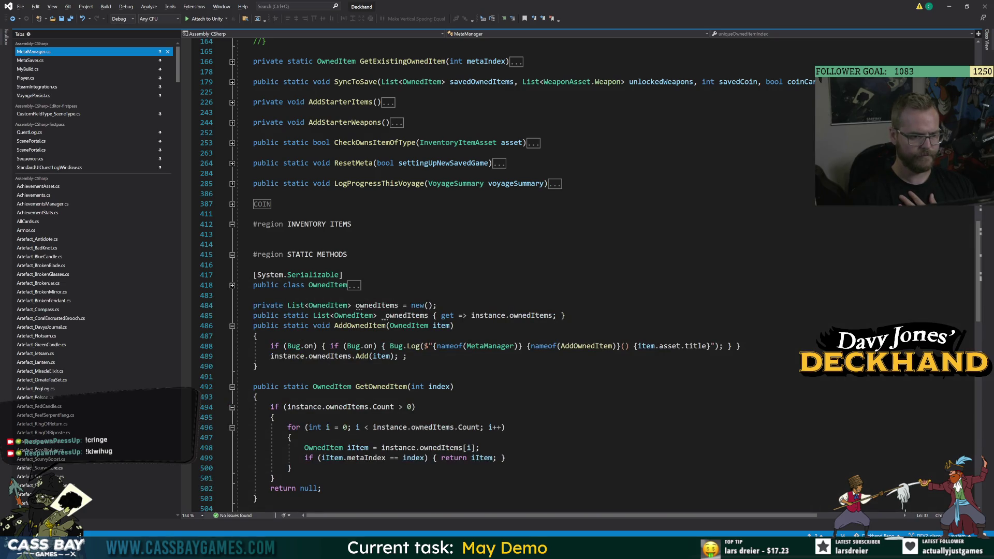
{"action": "scroll", "coordinate": [517, 275], "scroll_direction": "down", "scroll_amount": 3}
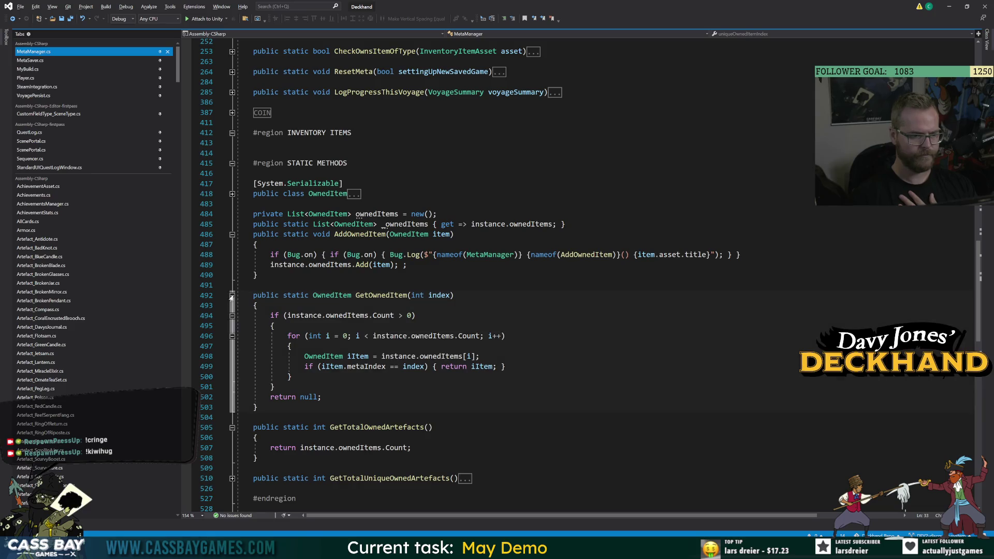
{"action": "left_click", "coordinate": [232, 296]}
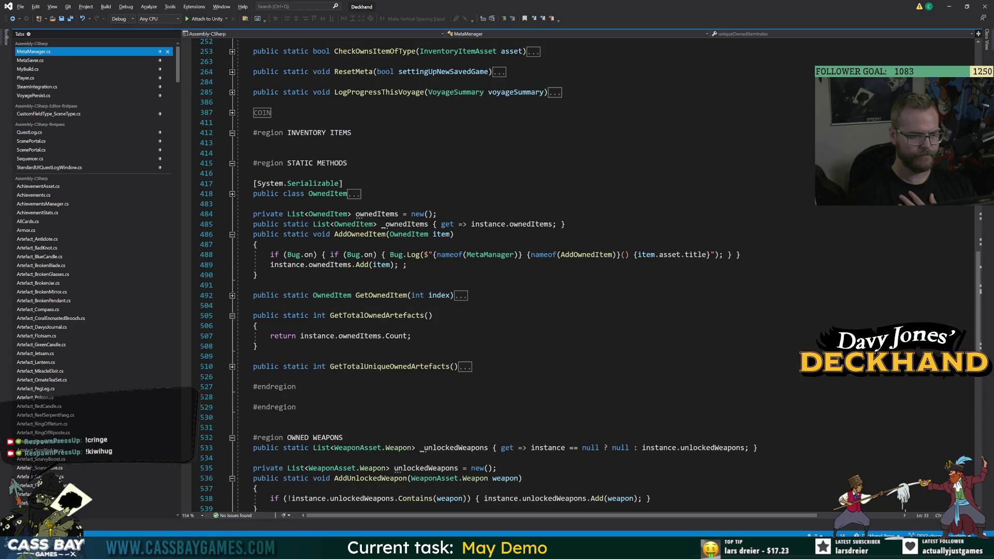
{"action": "left_click", "coordinate": [232, 315]}
{"action": "left_click", "coordinate": [231, 336]}
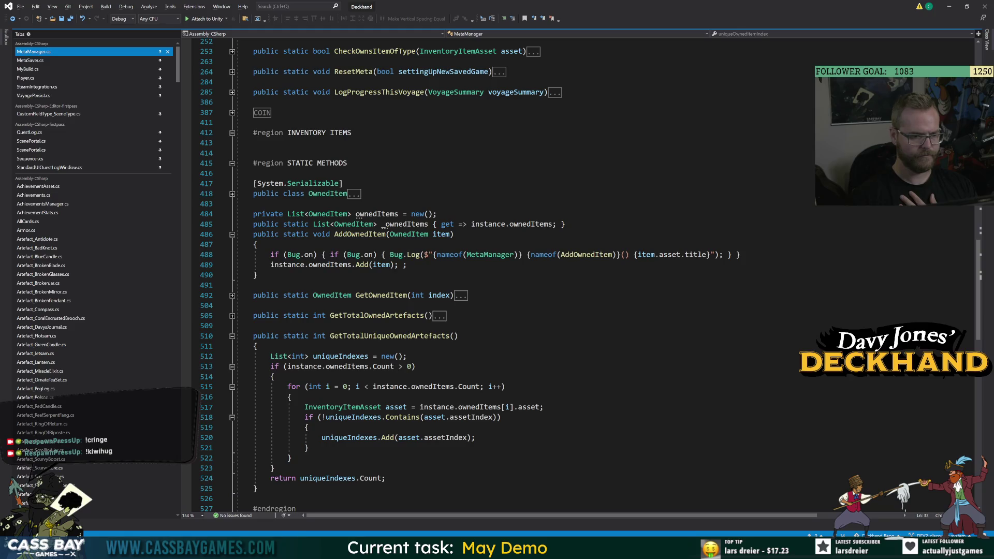
{"action": "left_click", "coordinate": [232, 336]}
Collapse the three weapon methods, then fold the OWNED WEAPONS and INVENTORY ITEMS regions.
{"action": "scroll", "coordinate": [466, 274], "scroll_direction": "down", "scroll_amount": 6}
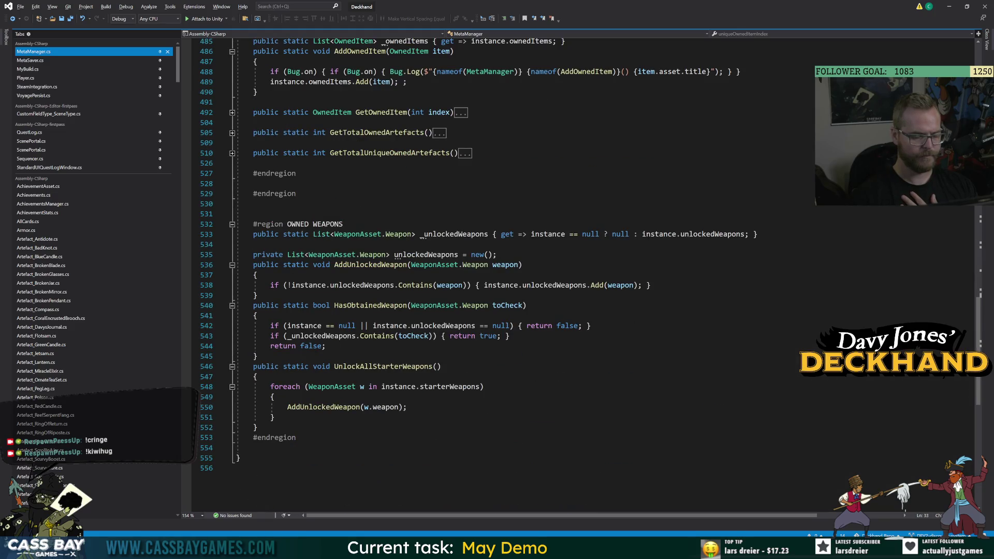
{"action": "left_click", "coordinate": [231, 265]}
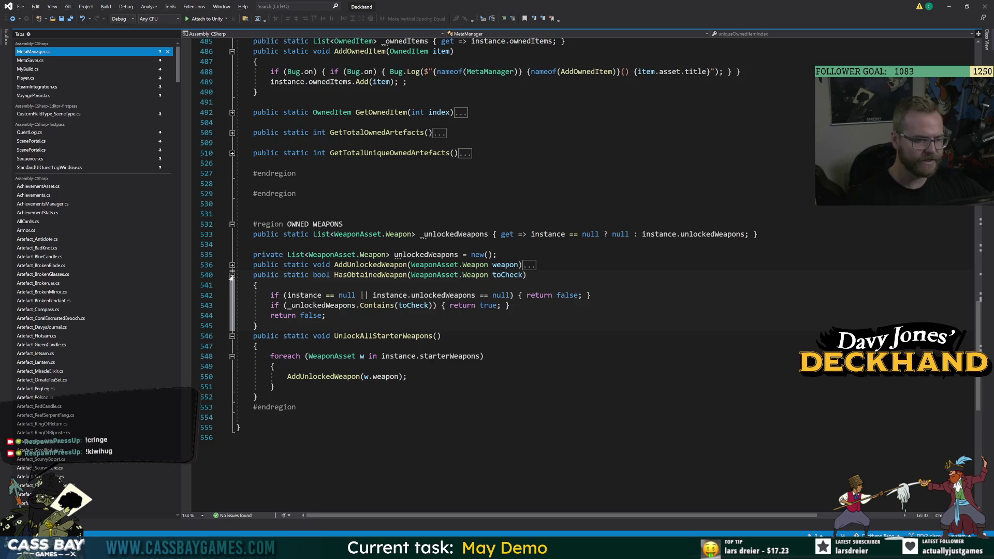
{"action": "left_click", "coordinate": [232, 275]}
{"action": "left_click", "coordinate": [231, 285]}
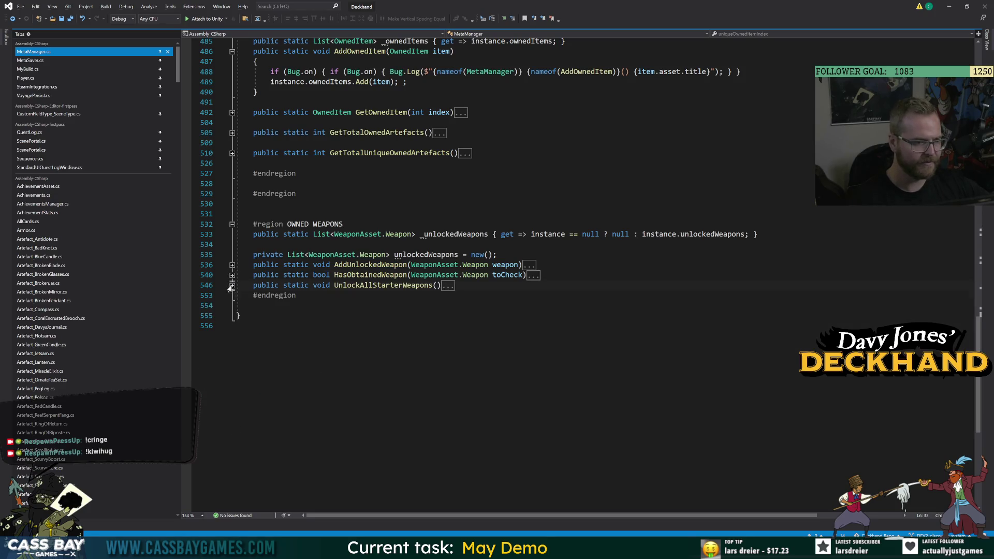
{"action": "left_click", "coordinate": [232, 225]}
{"action": "scroll", "coordinate": [232, 226], "scroll_direction": "up", "scroll_amount": 6}
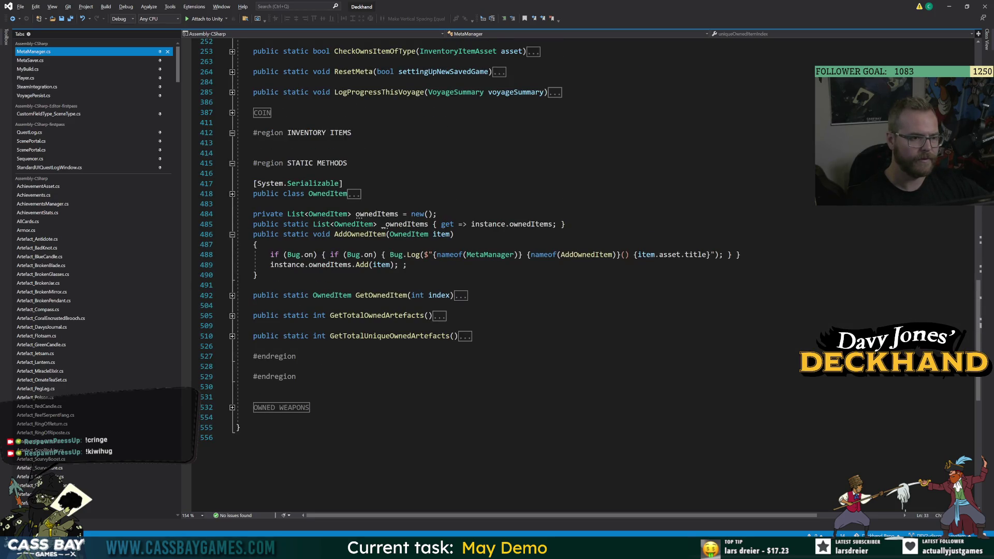
{"action": "left_click", "coordinate": [231, 133]}
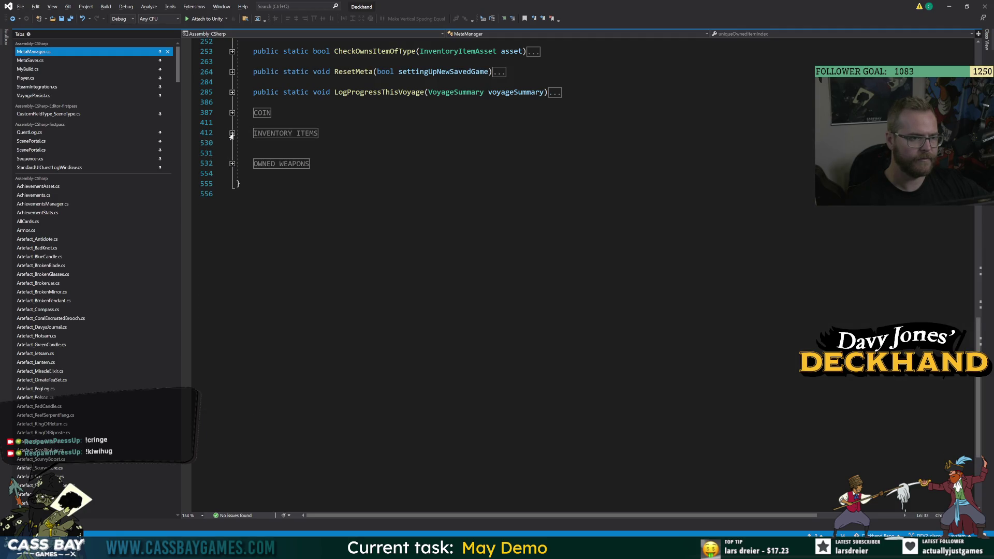